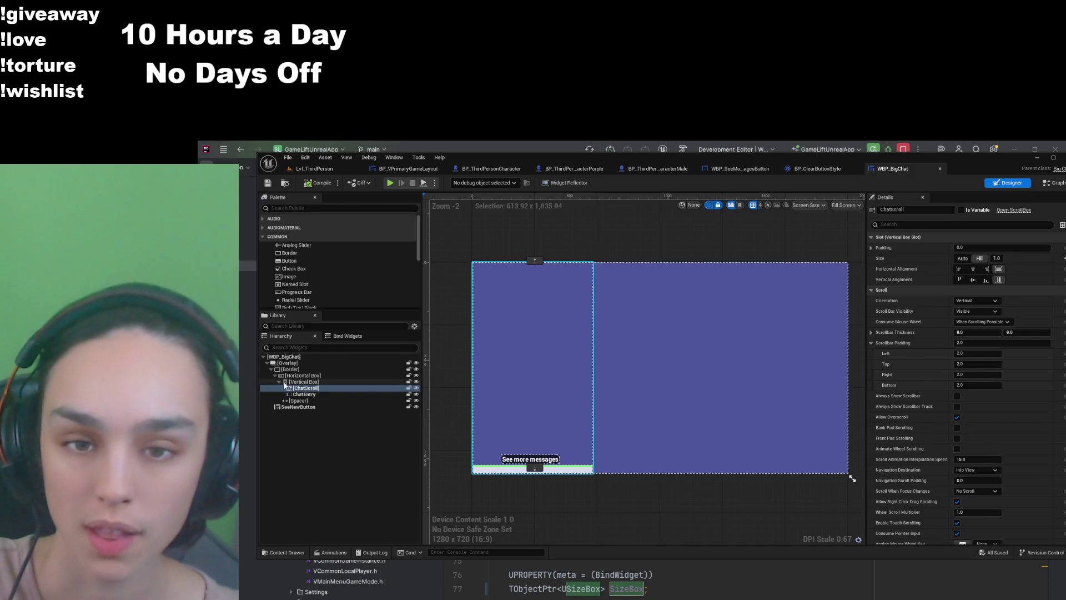
# Step: Collapse the Vertical Box, Horizontal Box and Border branches and move SeeNewButton directly onto the Overlay
pyautogui.click(294, 406)
pyautogui.click(279, 382)
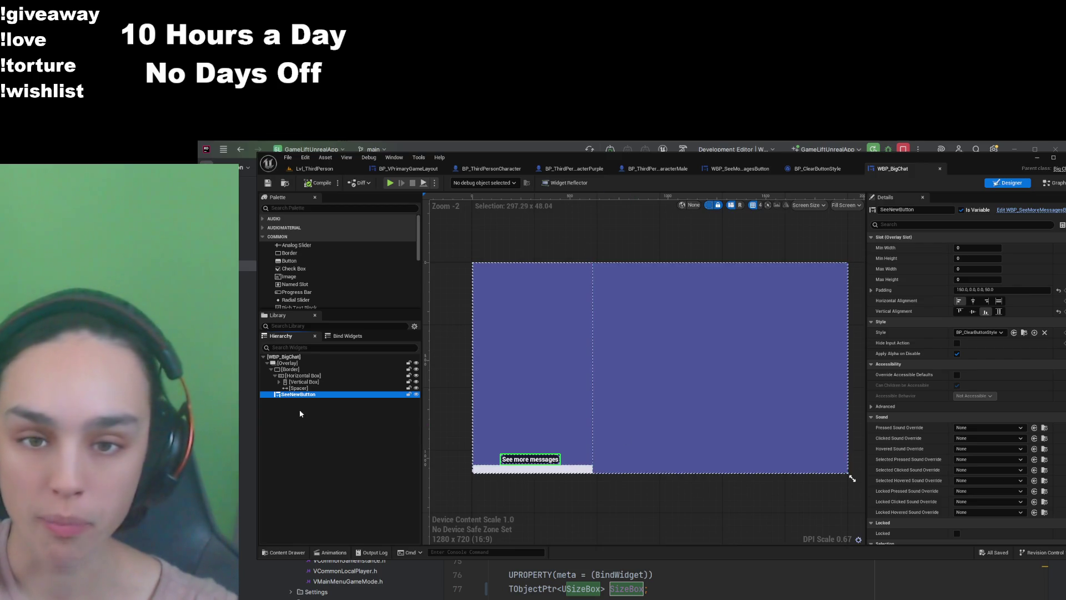
pyautogui.click(275, 375)
pyautogui.click(271, 370)
pyautogui.press('Up')
pyautogui.click(287, 378)
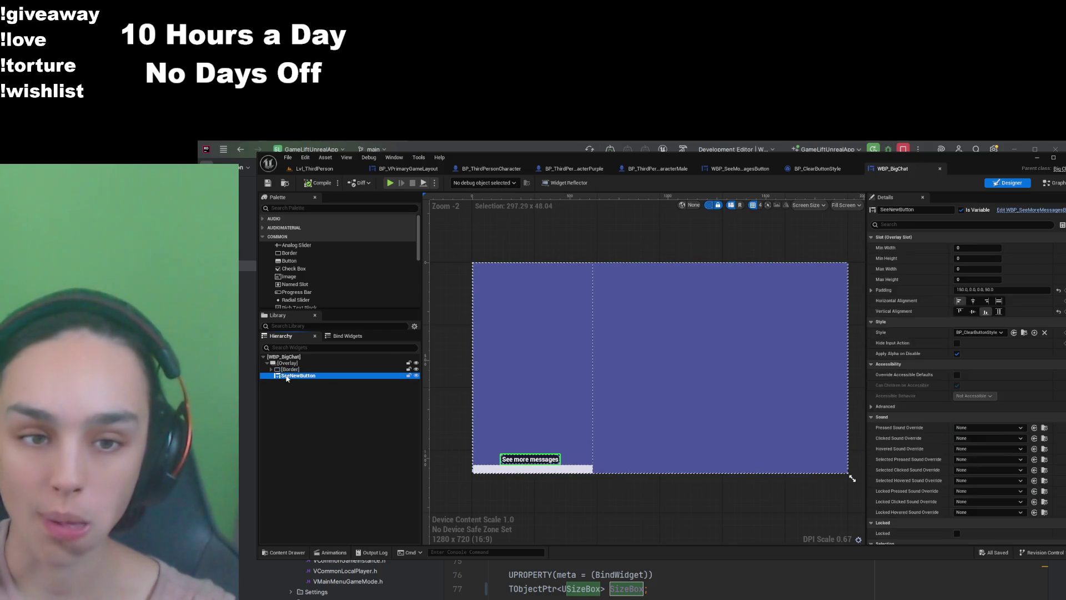
pyautogui.moveTo(287, 379); pyautogui.dragTo(293, 364)
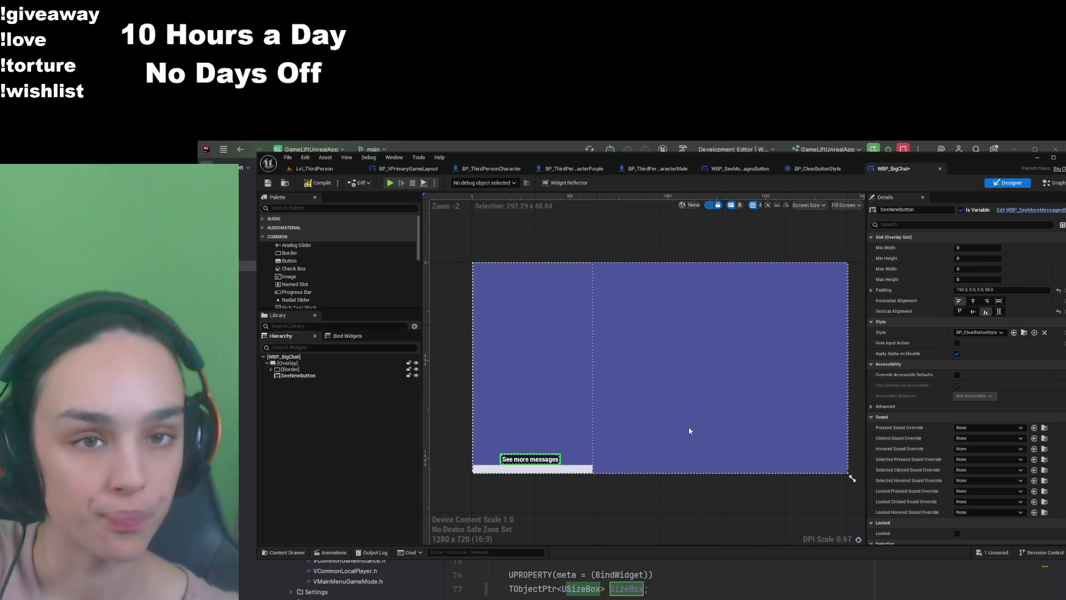
# Step: Switch away from Unreal Editor to Rider's code editor
pyautogui.hotkey('alt', 'Tab')
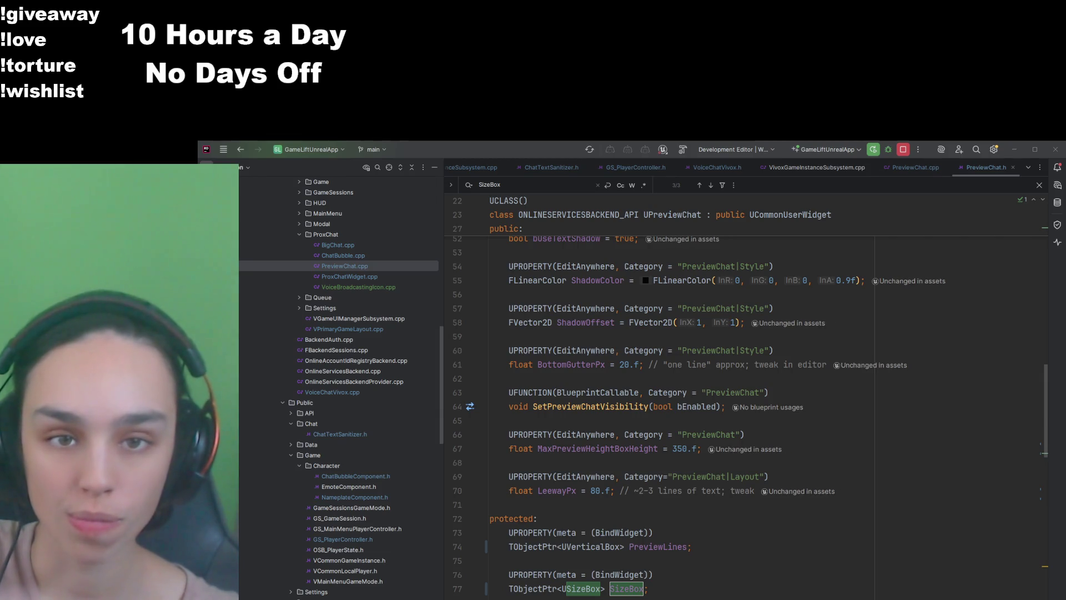
# Step: Open BigChat.cpp and insert a blank line after line 270's SeeNewButton setup in NativeConstruct
pyautogui.doubleClick(340, 245)
pyautogui.scroll(20, 644, 465)
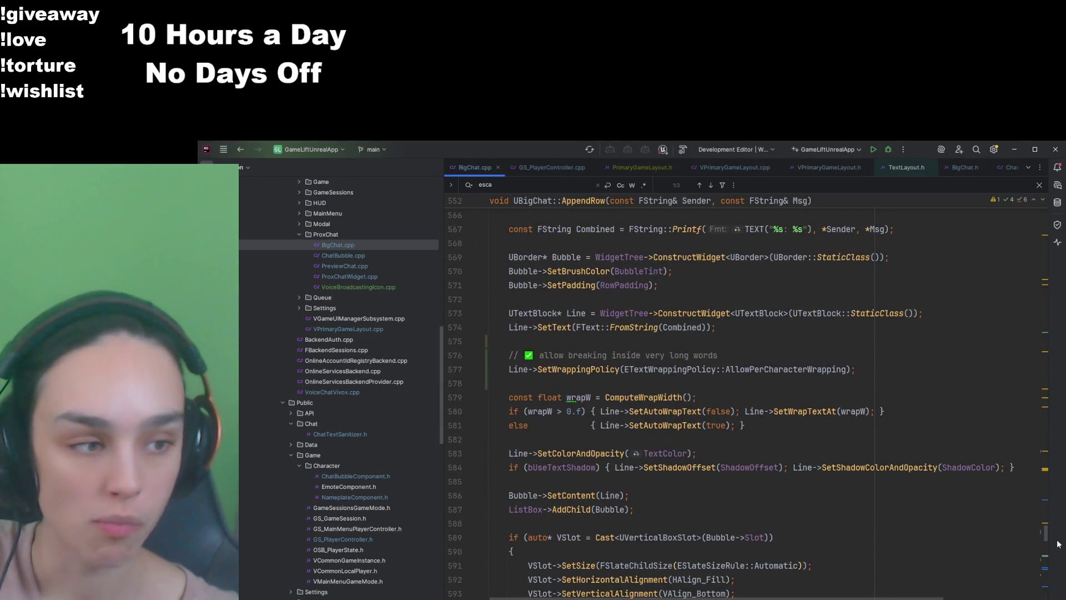
pyautogui.scroll(-20, 698, 434)
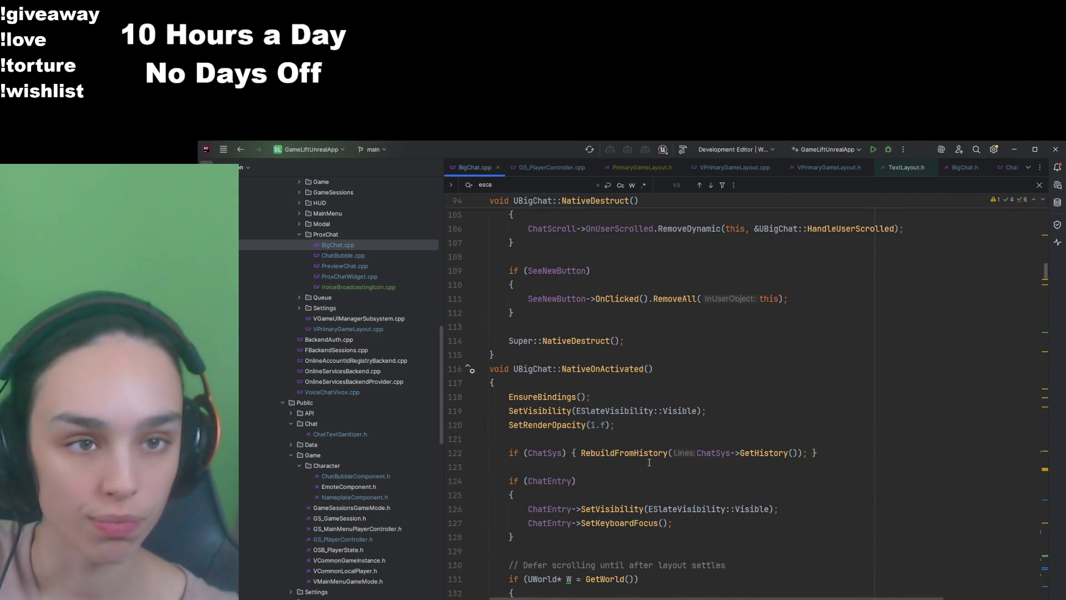
pyautogui.scroll(-15, 648, 462)
pyautogui.scroll(-19, 648, 463)
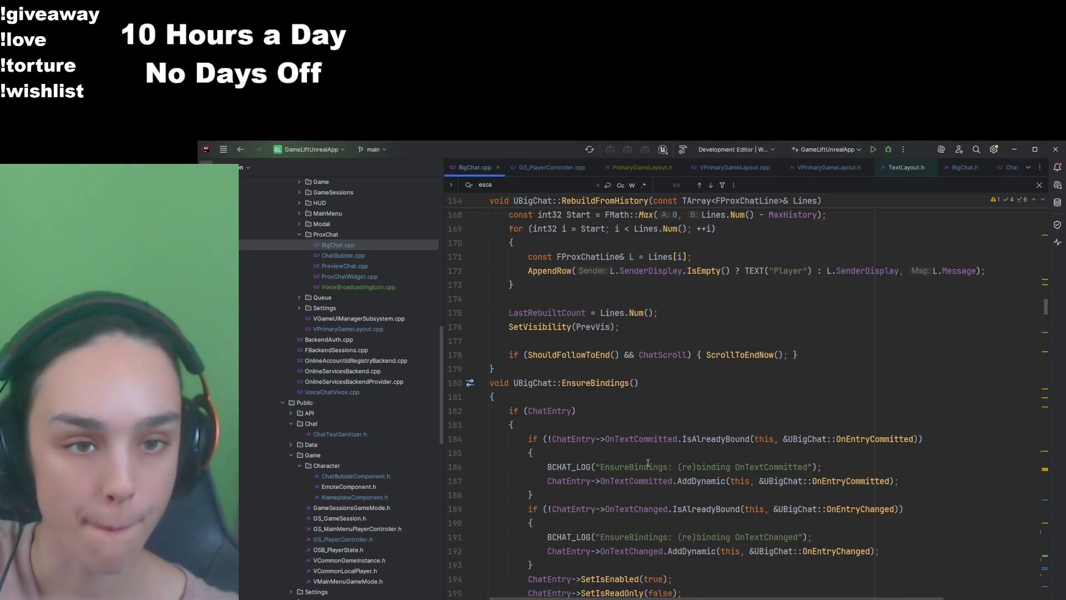
pyautogui.scroll(-20, 648, 463)
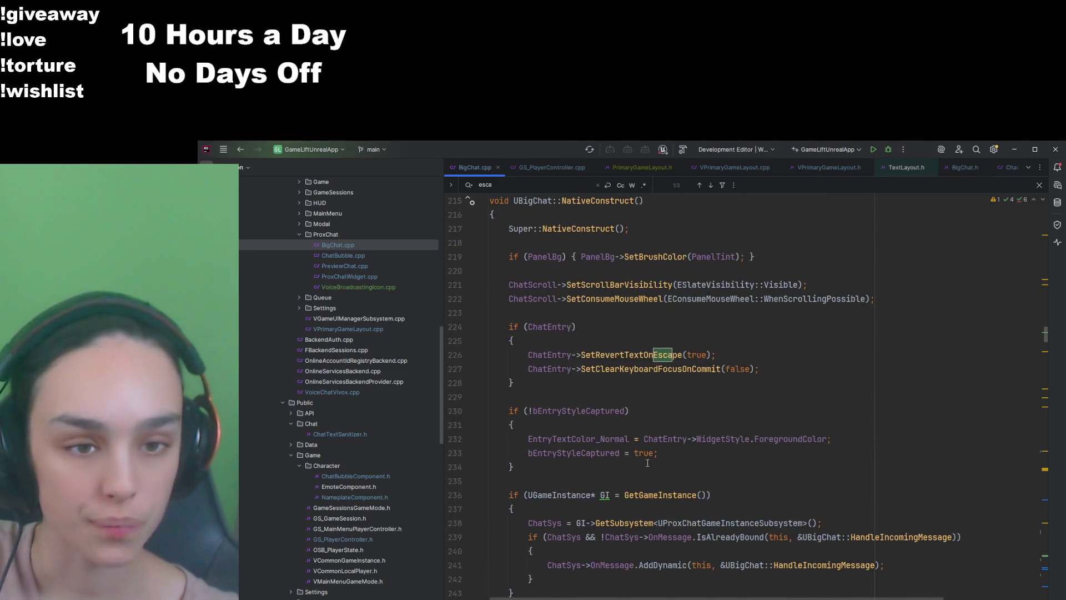
pyautogui.scroll(-6, 626, 457)
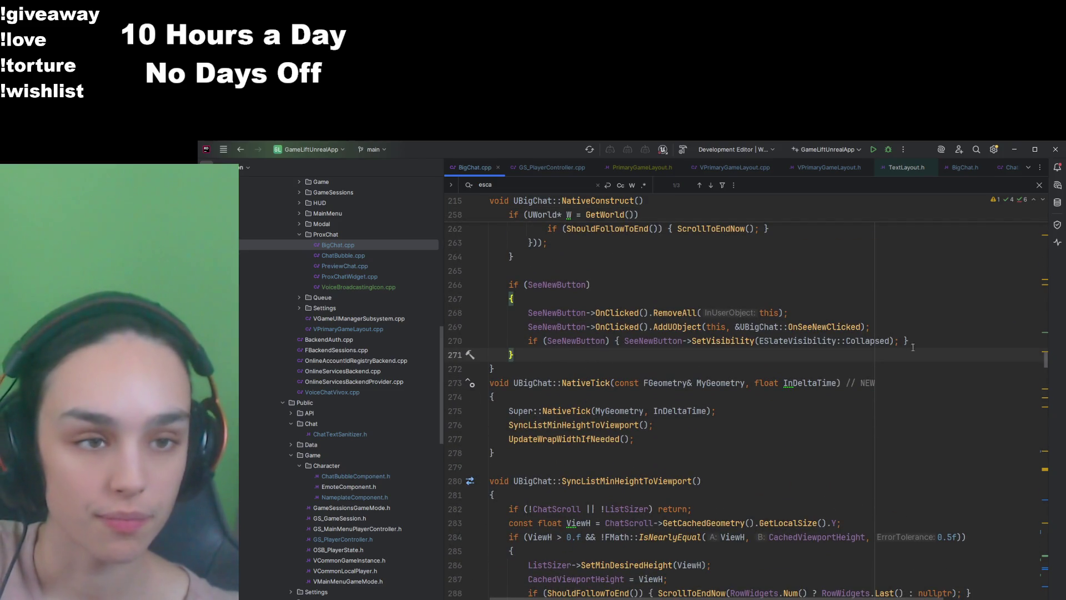
pyautogui.click(941, 345)
pyautogui.press('Return')
pyautogui.press('Return')
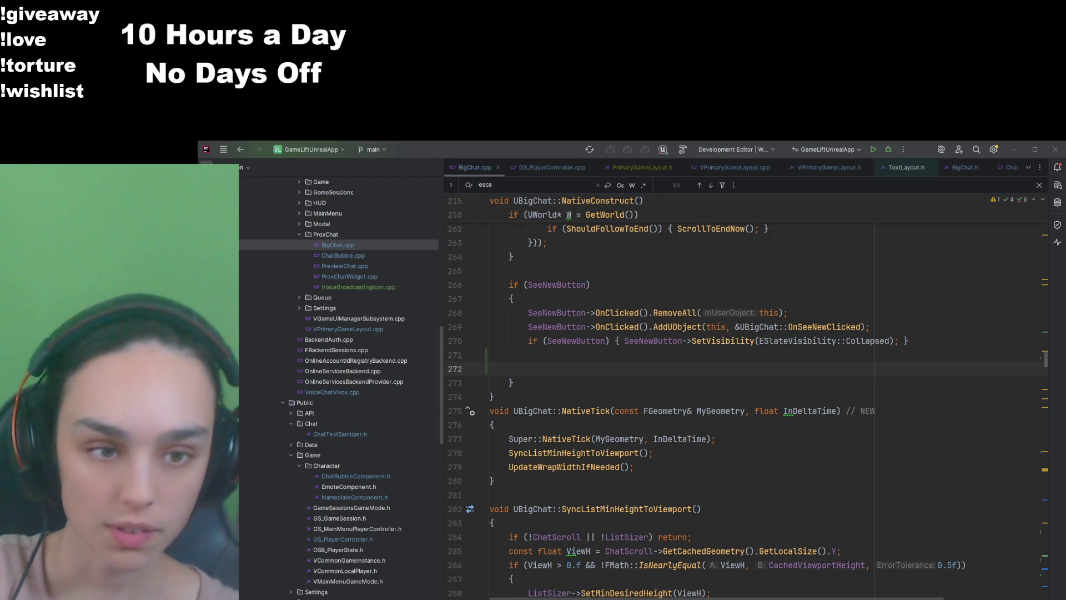
# Step: Paste SeeNewButton's bottom-centre canvas slot anchoring, hand cursor and enabled lines, then start a build
pyautogui.click(611, 369)
pyautogui.write('if (UCanvasPanelSlot* S = Cast<UCanvasPanelSlot>(SeeNewButton->Slot))         {             S->SetZOrder(1000);             S->SetAnchors(FAnchors(0.5f, 1.f, 0.5f, 1.f));   // bottom center             S->SetAlignment(FVector2D(0.5f, 1.f));             S->SetAutoSize(true);             S->SetPosition(FVector2D(0.f, -12.f));          // small inset         }          // Belt-and-suspenders: force hand cursor         SeeNewButton->SetCursor(EMouseCursor::Hand);         SeeNewButton->SetIsEnabled(true);')
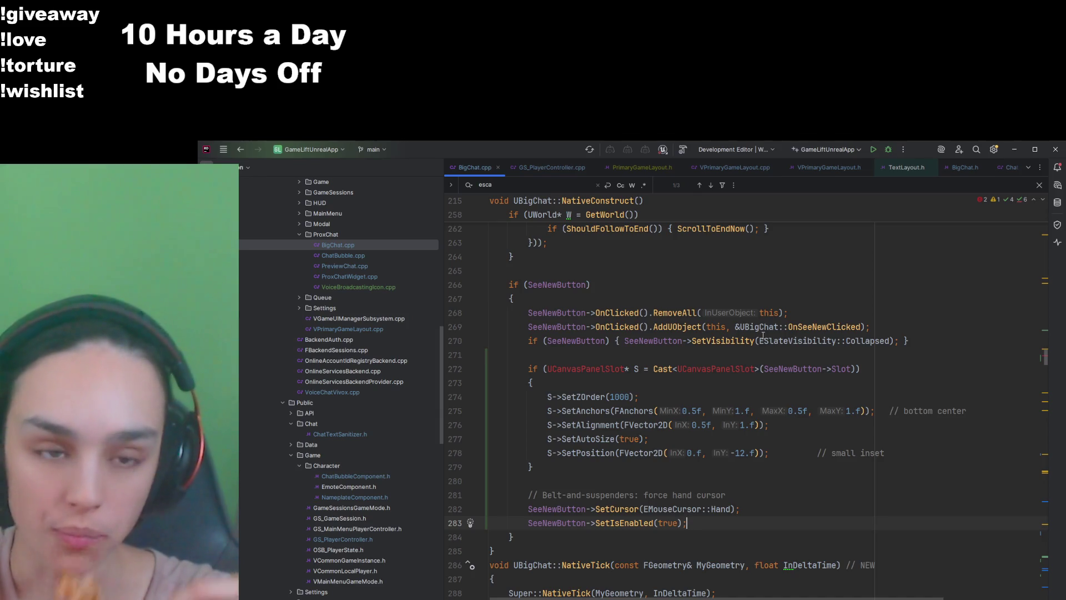
pyautogui.click(615, 370)
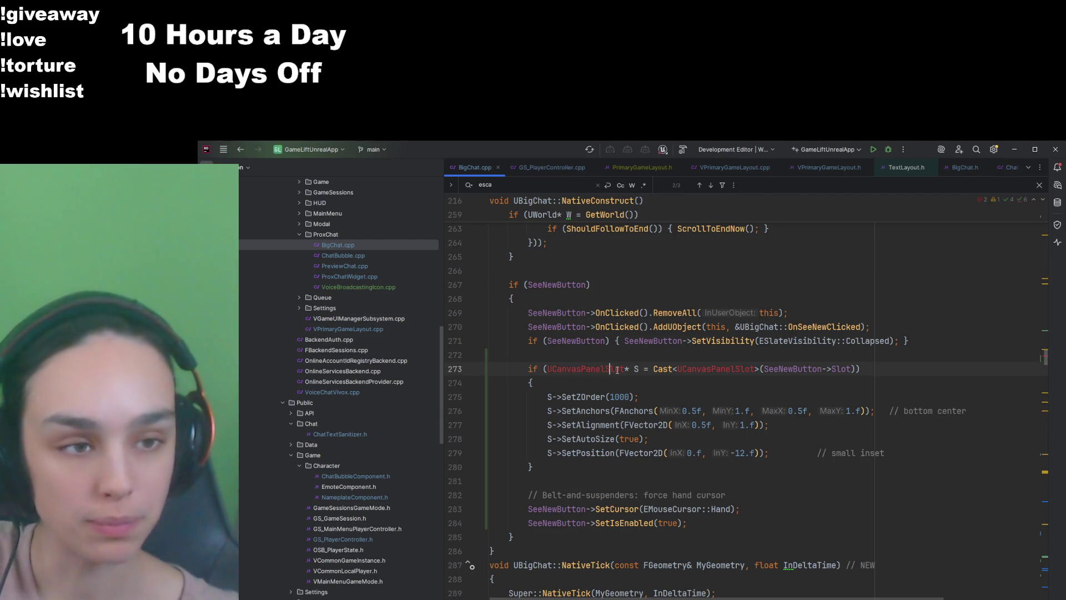
pyautogui.click(761, 387)
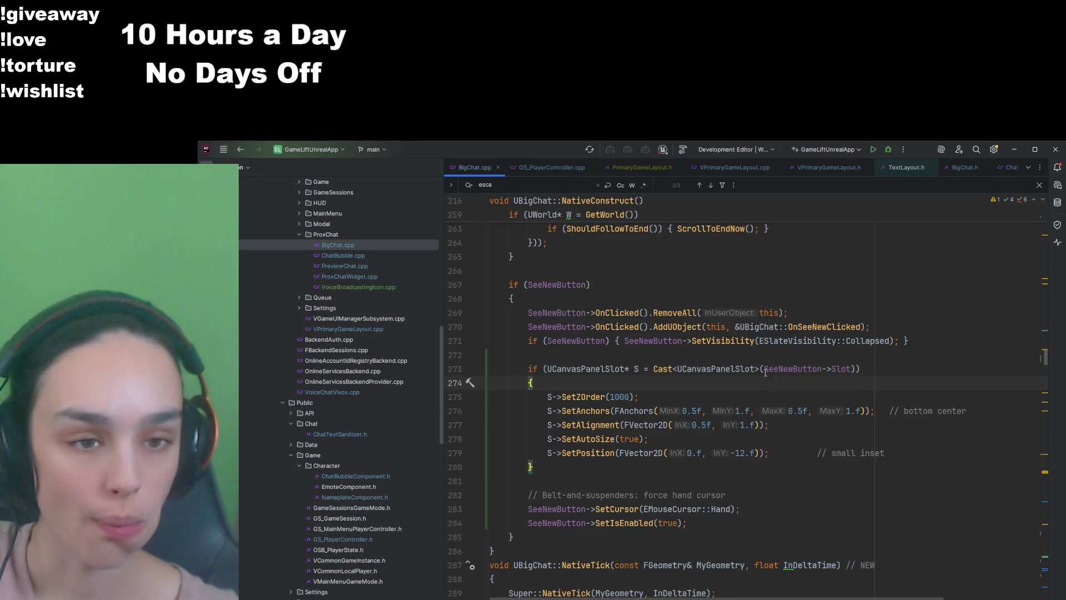
pyautogui.click(873, 149)
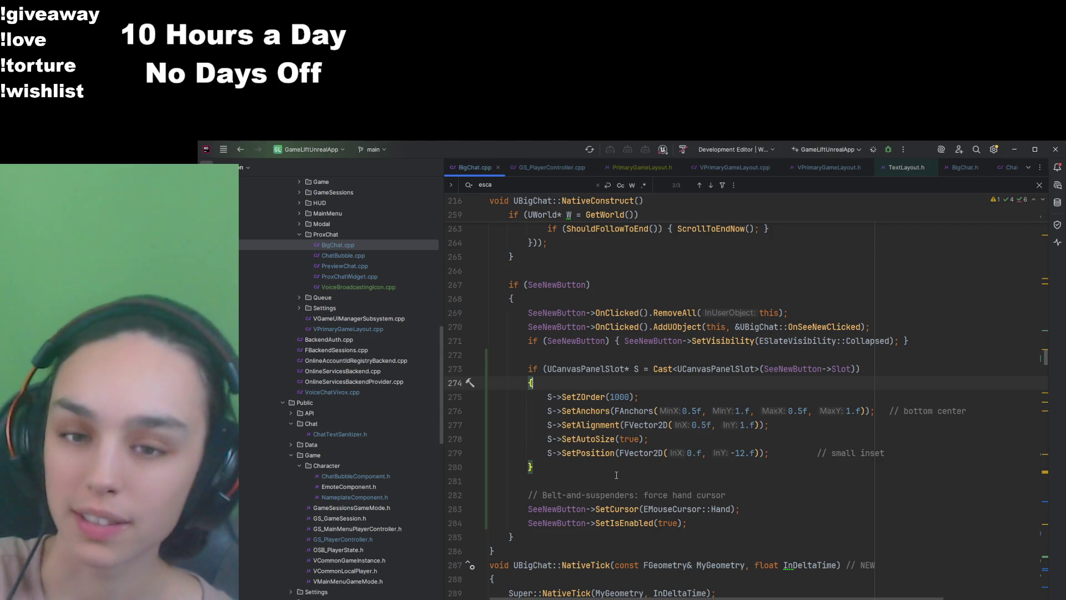
# Step: Remove the 'if (SeeNewButton)' check and its braces on line 271, then run with Shift+F10
pyautogui.moveTo(618, 340); pyautogui.dragTo(529, 341)
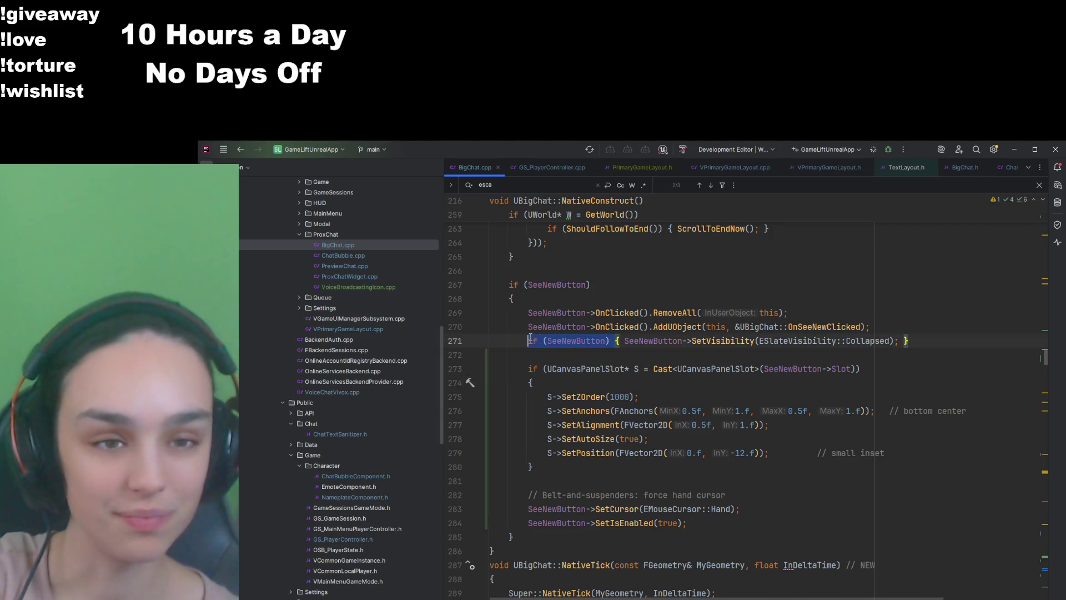
pyautogui.press('BackSpace')
pyautogui.press('Delete')
pyautogui.press('Delete')
pyautogui.press('End')
pyautogui.press('BackSpace')
pyautogui.press('BackSpace')
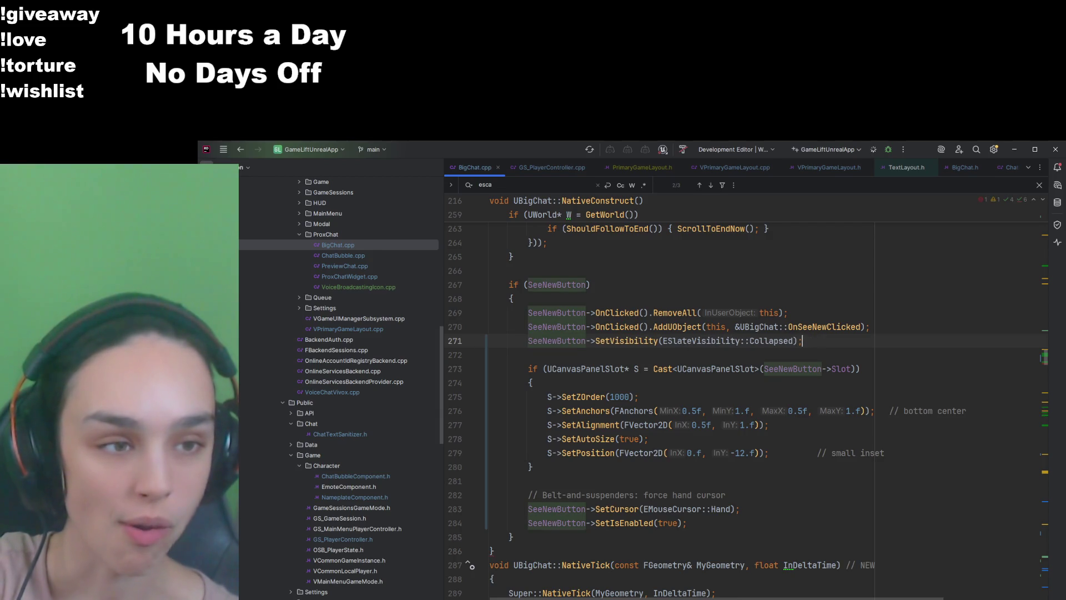
pyautogui.click(512, 298)
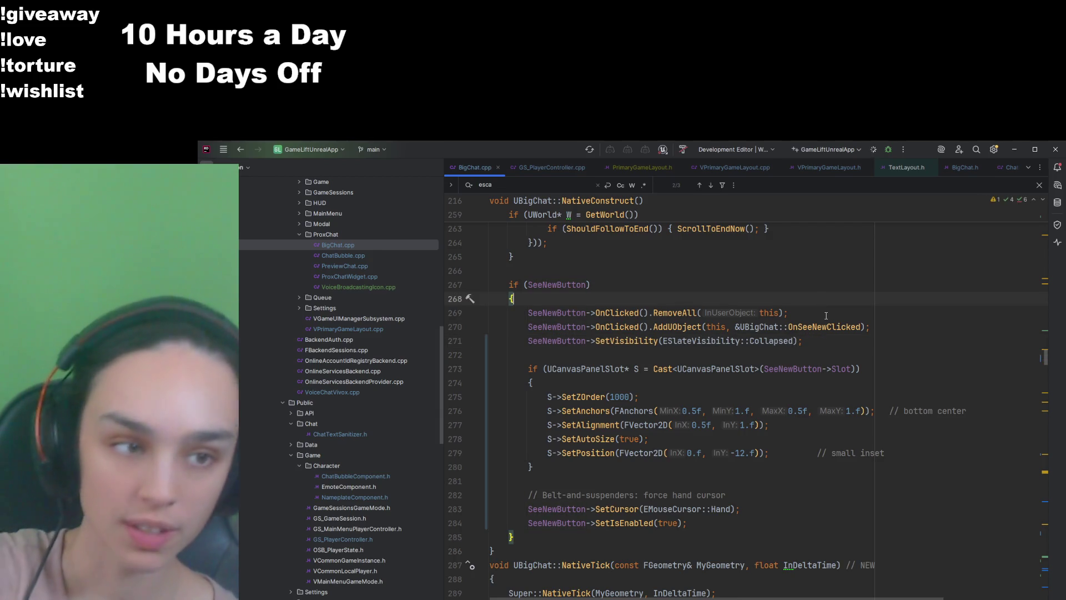
pyautogui.hotkey('shift', 'F10')
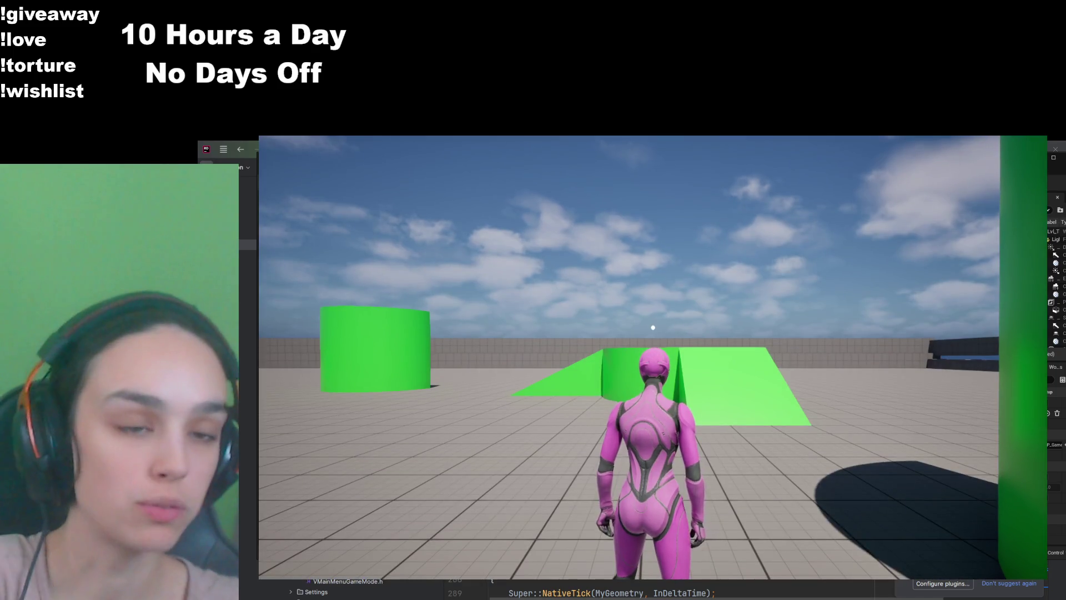
# Step: Run the character across the level, then toggle the chat screen open, closed and open with Escape
pyautogui.press('w')
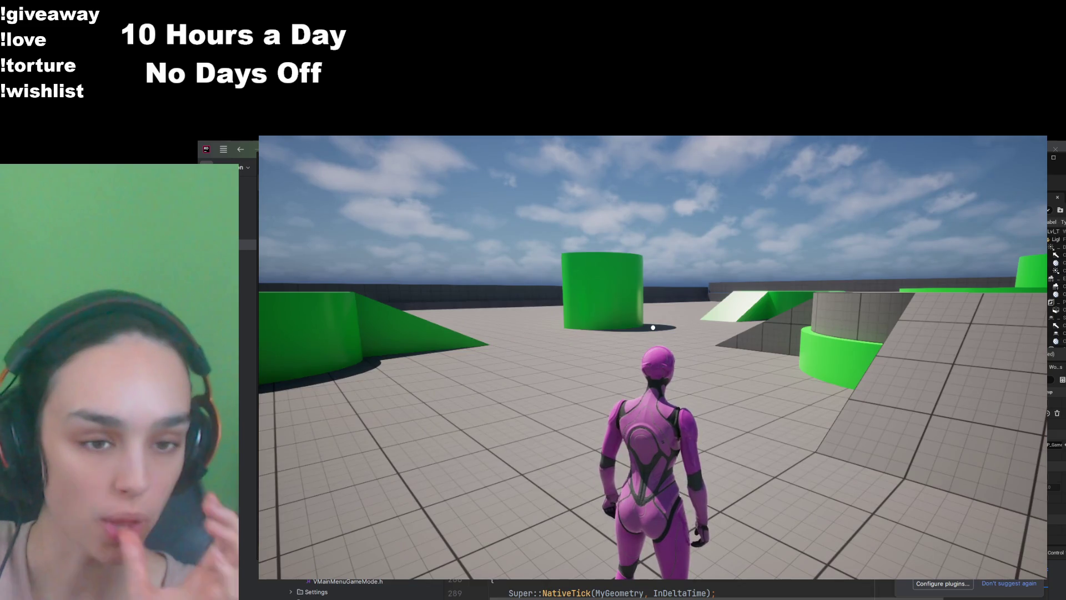
pyautogui.moveTo(653, 327)
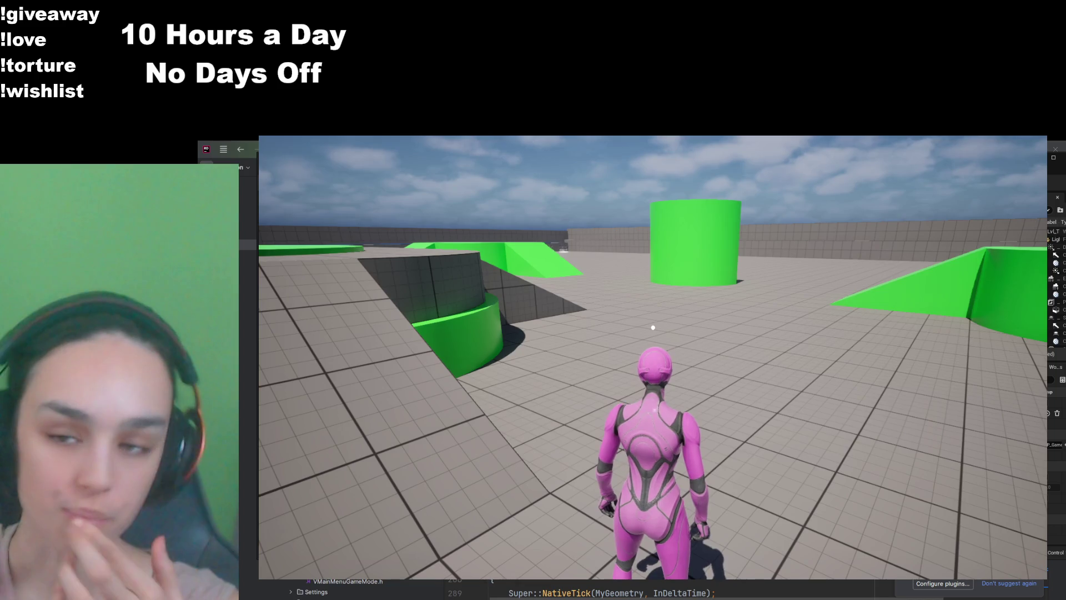
pyautogui.press('Escape')
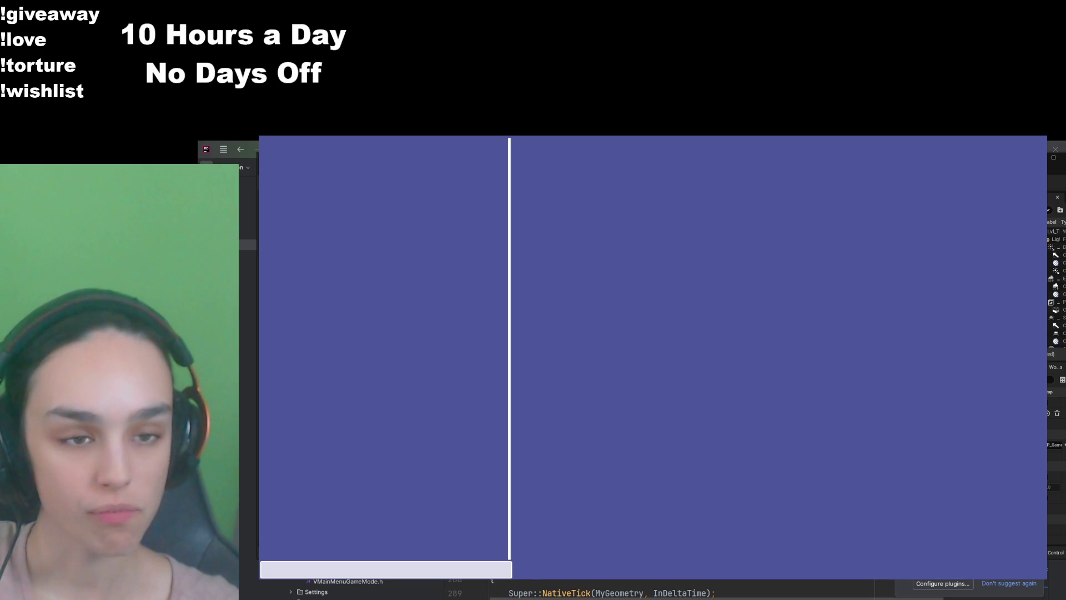
pyautogui.press('Escape')
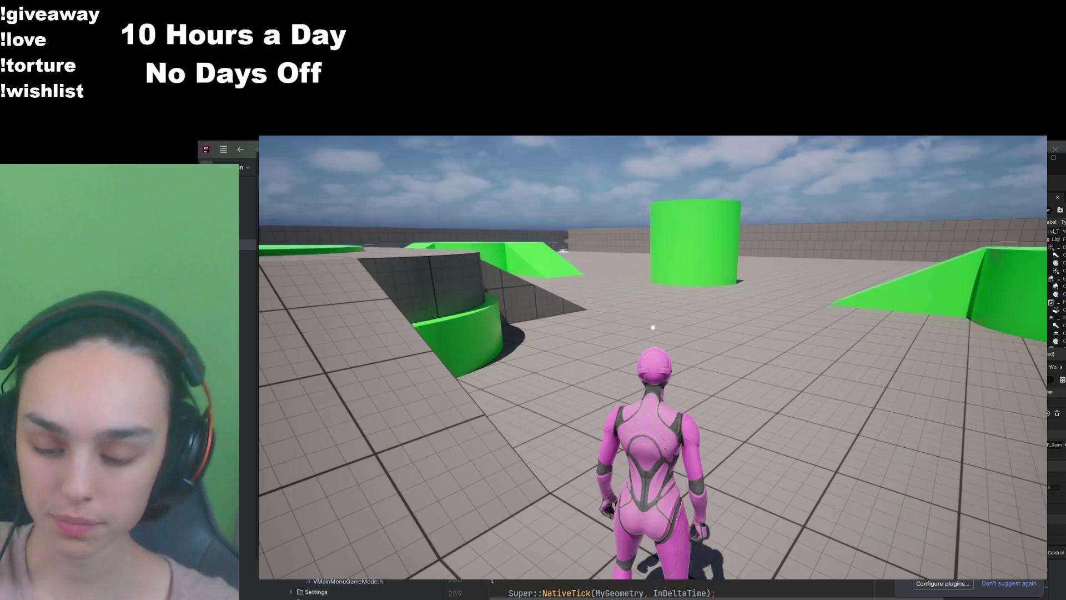
pyautogui.press('Escape')
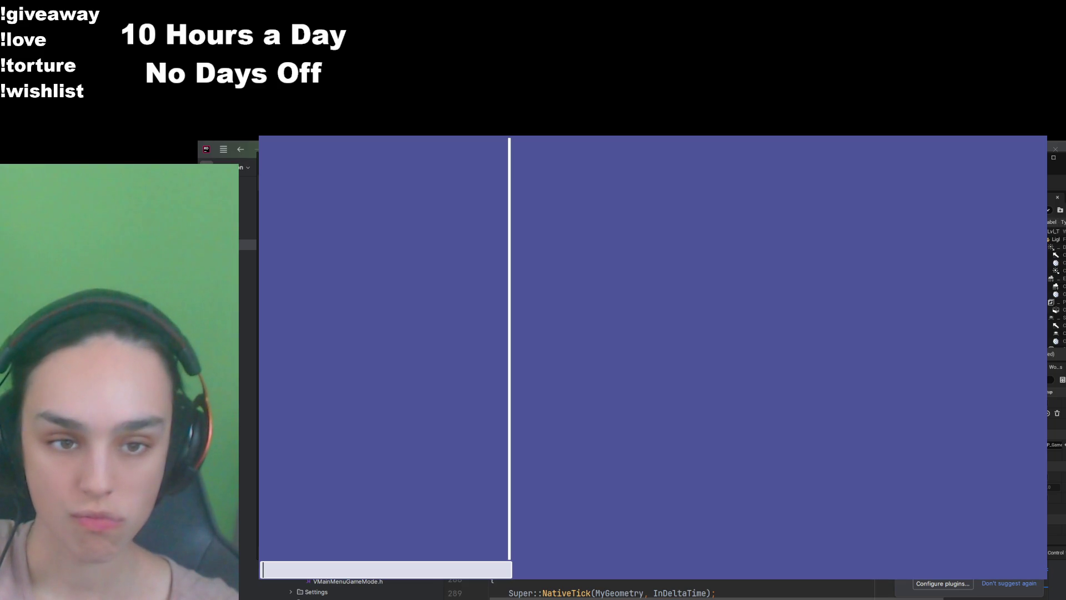
# Step: Paste and send the long test message four times in the chat box
pyautogui.click(434, 567)
pyautogui.write('THIS IS A REALLY LONG MESSAGE. 1THIS IS A REALLY LONG MESSAGE. 2THIS IS A REALLY LONG MESSAGE. 3THIS IS A REALLY LONG MESSAGE. 4THIS IS A REALLY LONG MESSAGE. 5THIS IS A REALLY LONG MESSAGE. 6THIS IS A REALLY LONG MESSAGE. 7THIS IS A REALLY LONG MESSAGE. 8THIS IS A REALLY LONG MESSAGE.9')
pyautogui.press('Return')
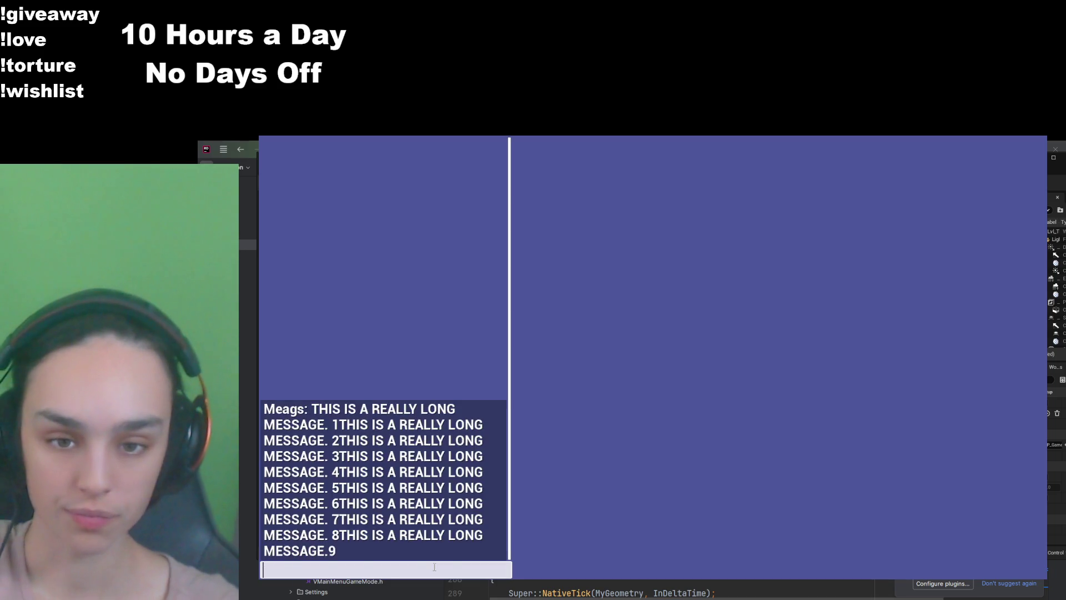
pyautogui.write('THIS IS A REALLY LONG MESSAGE. 1THIS IS A REALLY LONG MESSAGE. 2THIS IS A REALLY LONG MESSAGE. 3THIS IS A REALLY LONG MESSAGE. 4THIS IS A REALLY LONG MESSAGE. 5THIS IS A REALLY LONG MESSAGE. 6THIS IS A REALLY LONG MESSAGE. 7THIS IS A REALLY LONG MESSAGE. 8THIS IS A REALLY LONG MESSAGE.9')
pyautogui.press('Return')
pyautogui.write('THIS IS A REALLY LONG MESSAGE. 1THIS IS A REALLY LONG MESSAGE. 2THIS IS A REALLY LONG MESSAGE. 3THIS IS A REALLY LONG MESSAGE. 4THIS IS A REALLY LONG MESSAGE. 5THIS IS A REALLY LONG MESSAGE. 6THIS IS A REALLY LONG MESSAGE. 7THIS IS A REALLY LONG MESSAGE. 8THIS IS A REALLY LONG MESSAGE.9')
pyautogui.press('Return')
pyautogui.hotkey('ctrl', 'v')
pyautogui.press('Return')
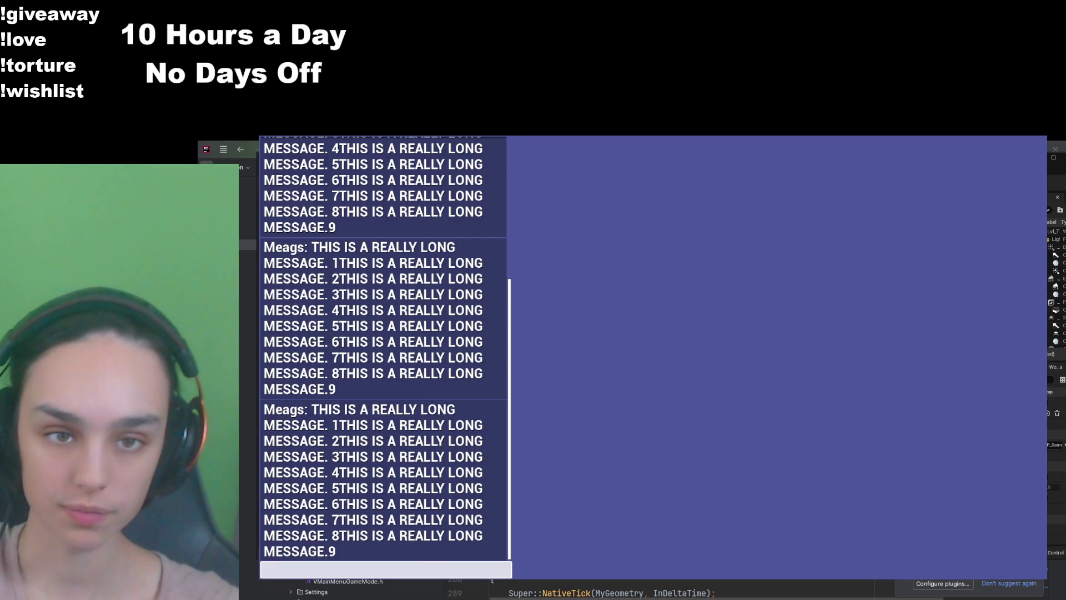
# Step: Scroll the chat, use See more messages to jump to the newest, then scroll back up
pyautogui.scroll(1, 398, 439)
pyautogui.scroll(-1, 398, 438)
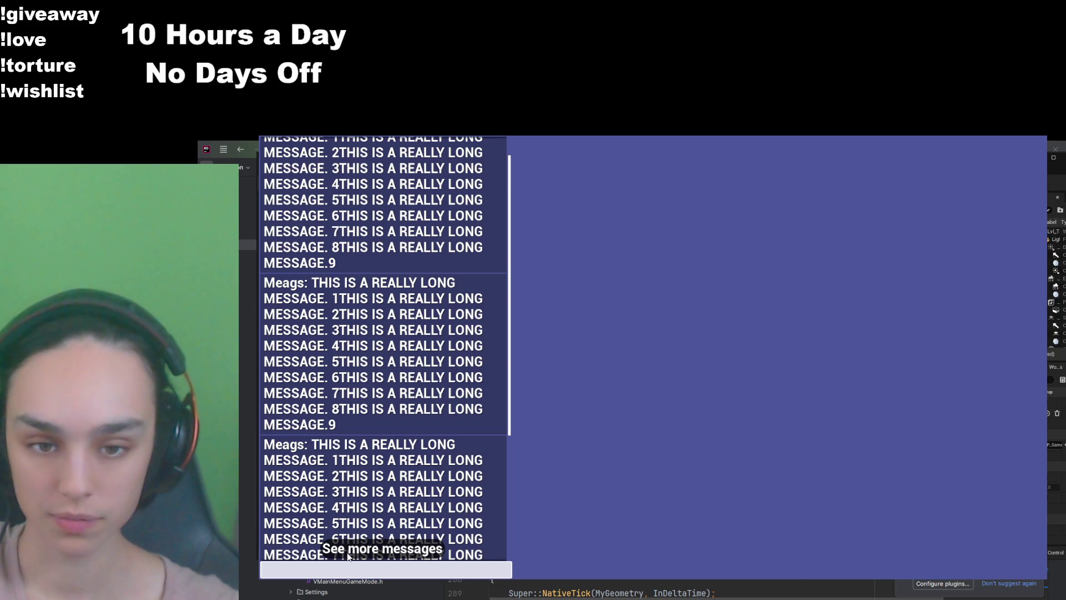
pyautogui.click(374, 549)
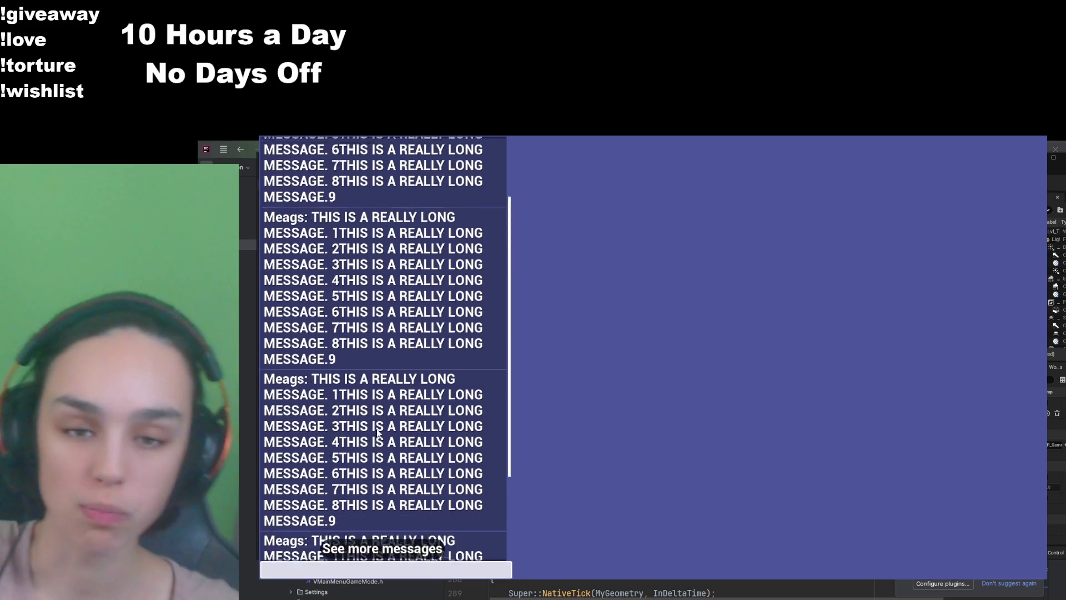
pyautogui.scroll(2, 378, 433)
# Step: Focus the chat entry field to test typing, then close the chat overlay with Escape
pyautogui.click(373, 567)
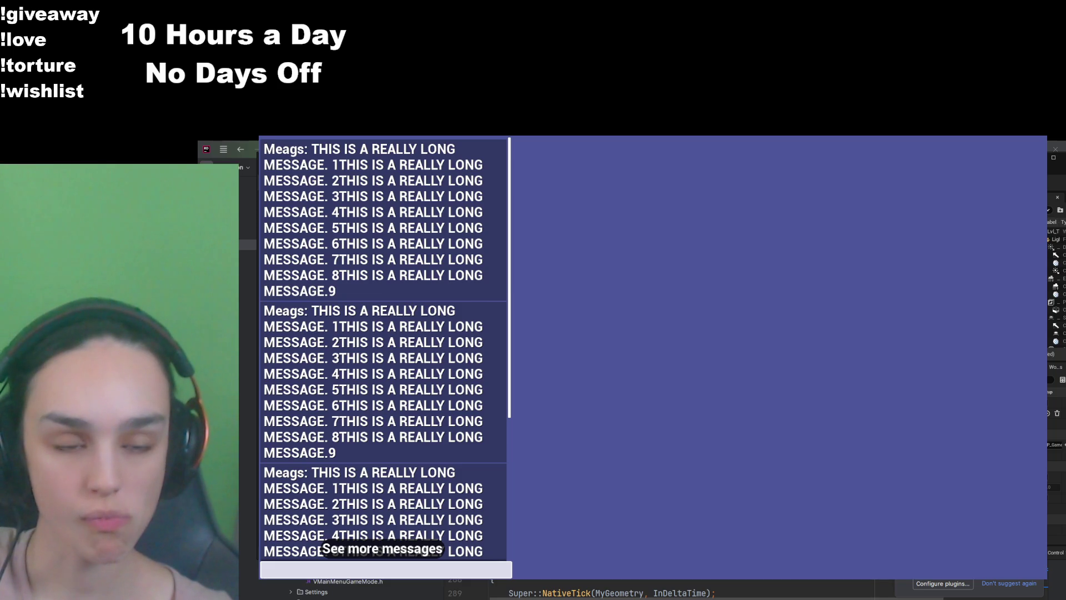
pyautogui.press('Escape')
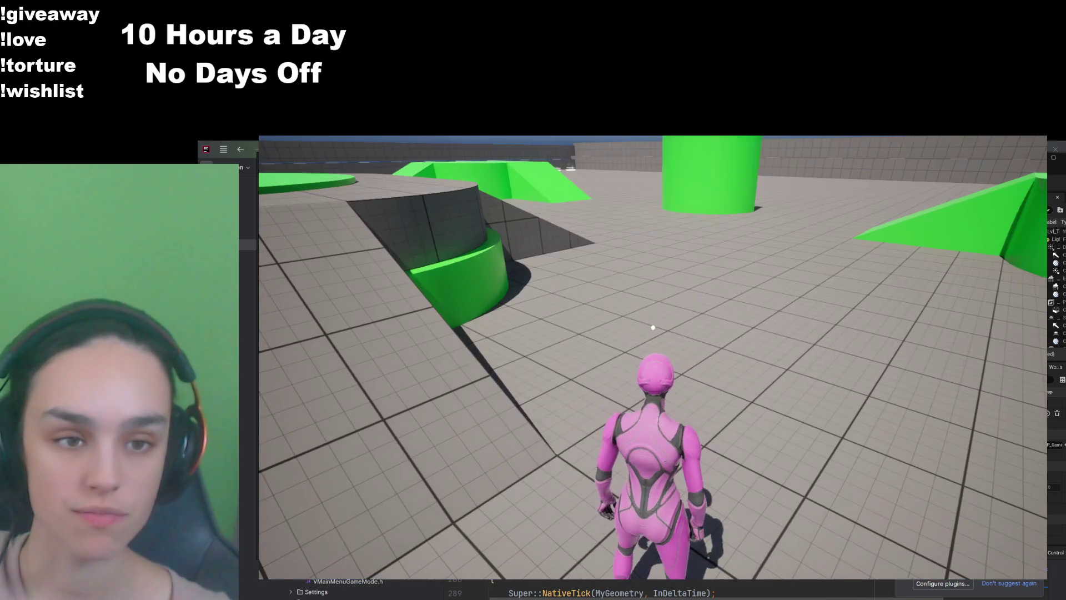
# Step: Quit the running game and open WBP_SeeMoreMessagesButton from the ProxChat folder
pyautogui.press('Escape')
pyautogui.click(644, 506)
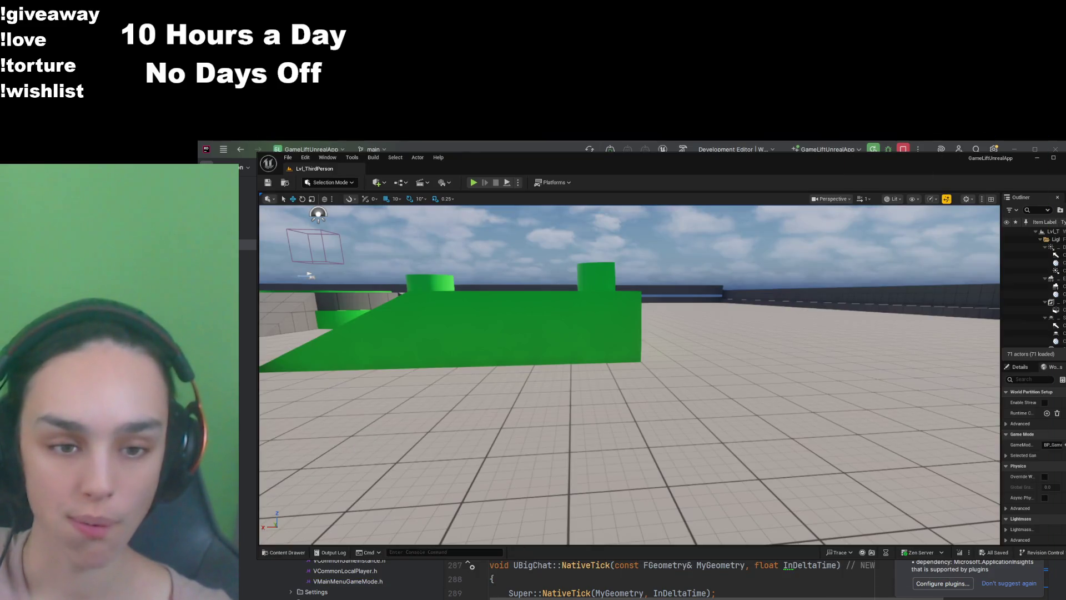
pyautogui.click(284, 552)
pyautogui.click(581, 409)
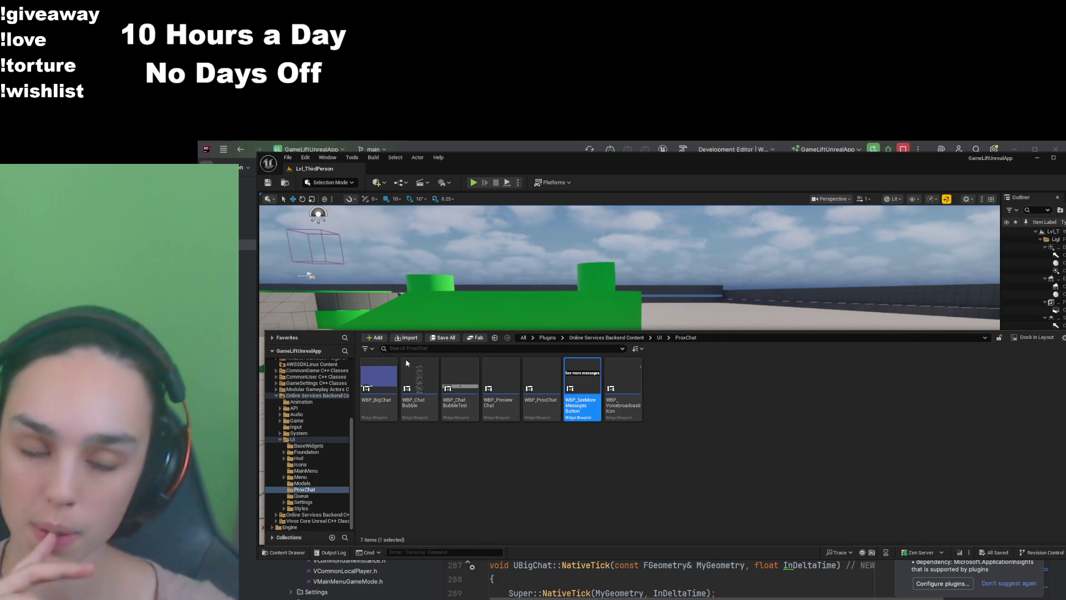
pyautogui.click(342, 376)
# Step: Set the button text's Visibility to Not Hit-Testable (Self & All Children)
pyautogui.click(919, 225)
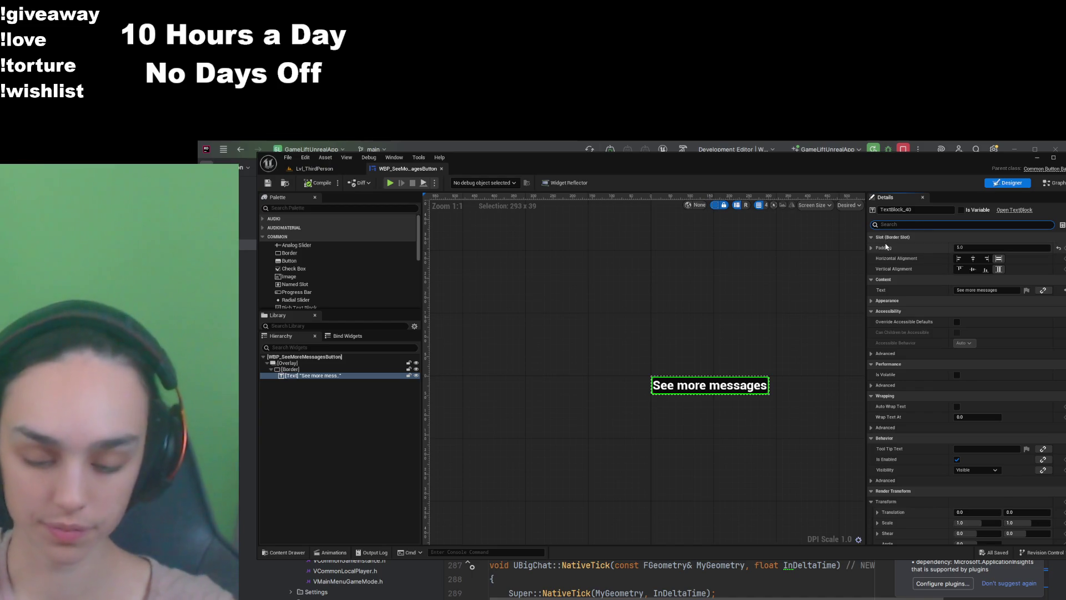
pyautogui.write('vis')
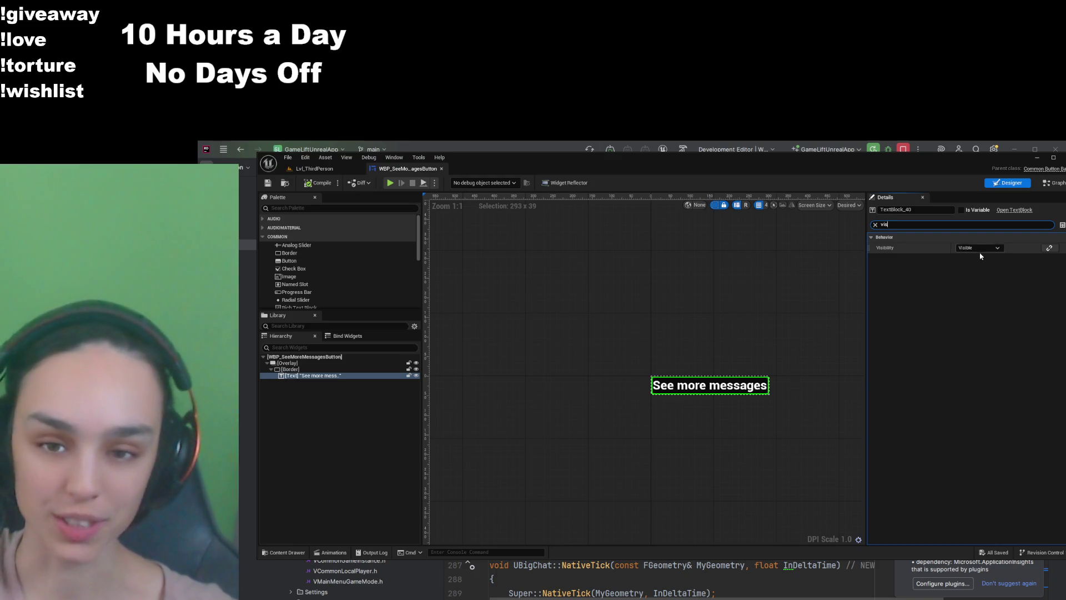
pyautogui.click(978, 254)
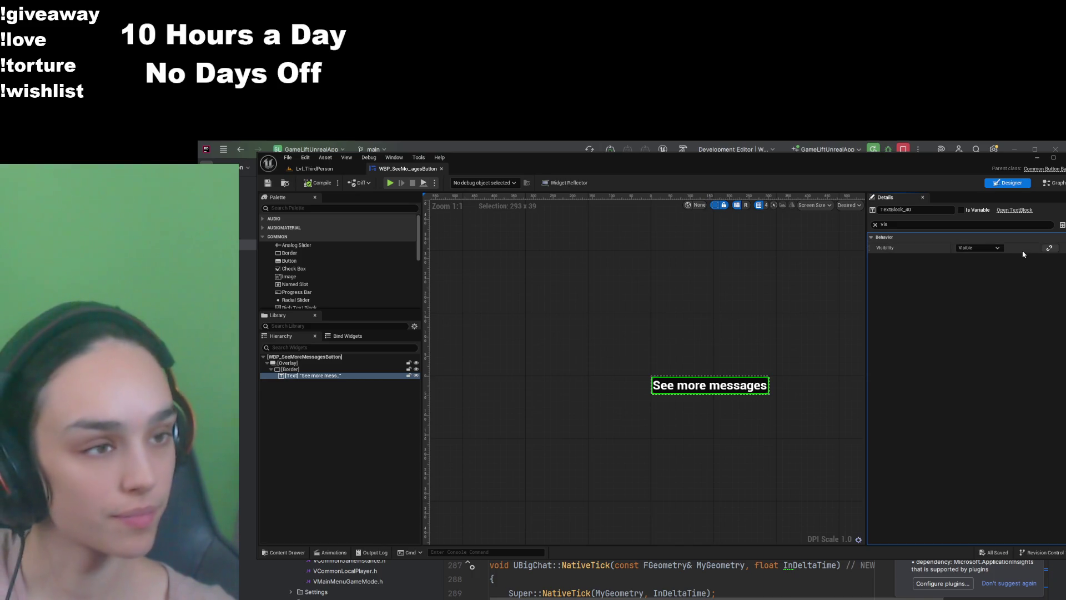
pyautogui.click(1019, 282)
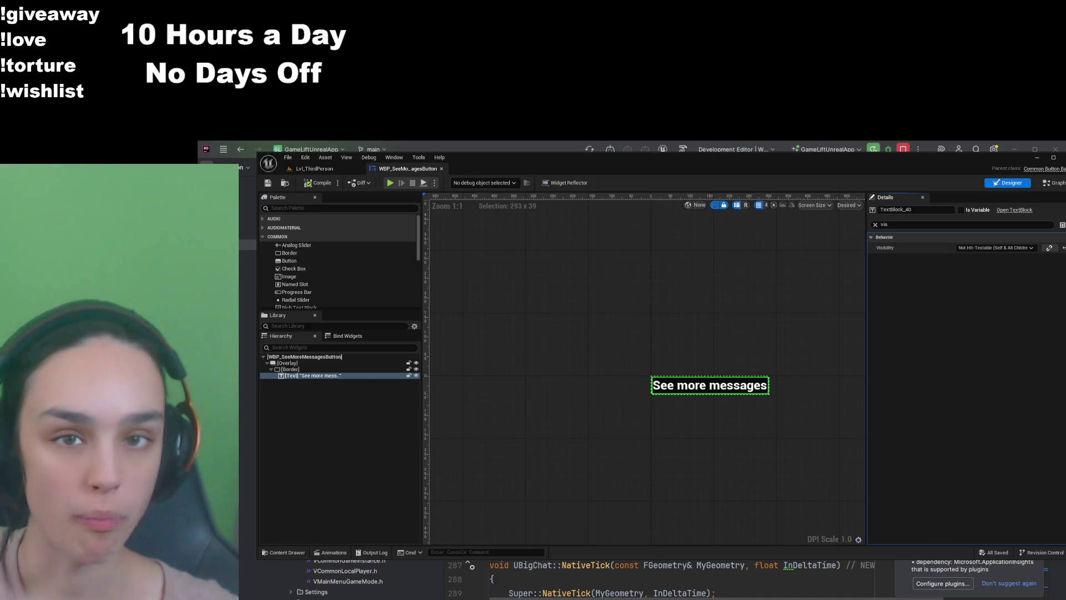
pyautogui.hotkey('alt', 'Tab')
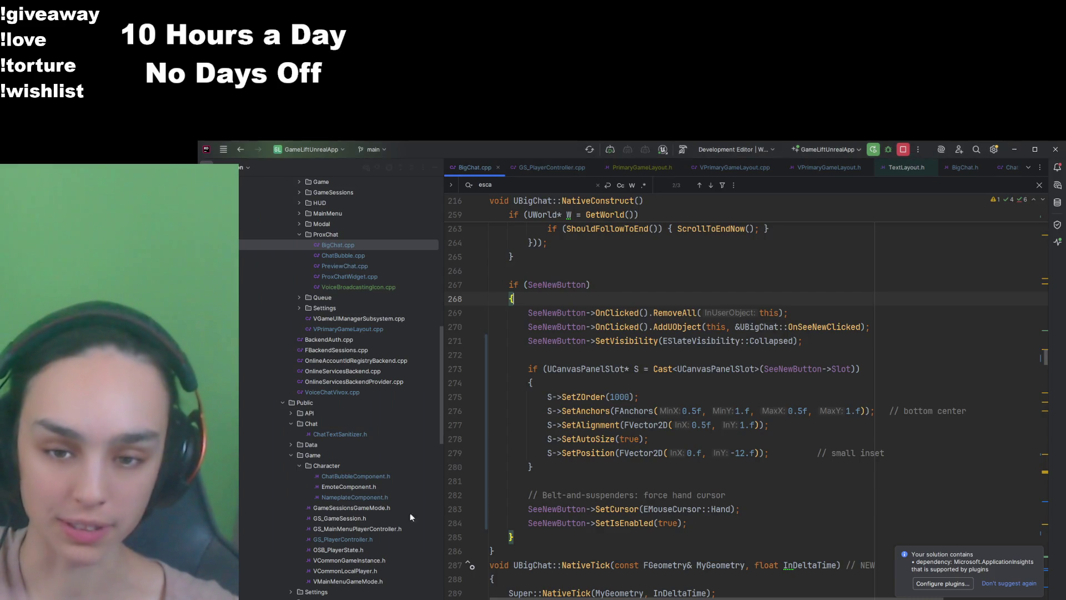
# Step: Look up SeeNewButton's usages and declaration in BigChat.h, then return to line 272
pyautogui.click(665, 361)
pyautogui.scroll(2, 664, 367)
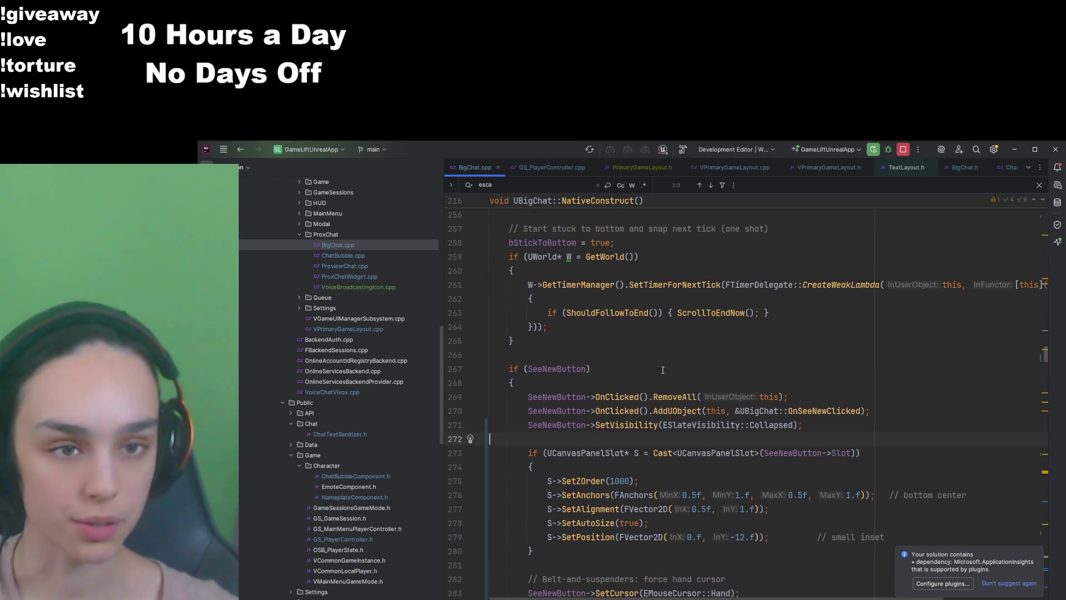
pyautogui.click(577, 370)
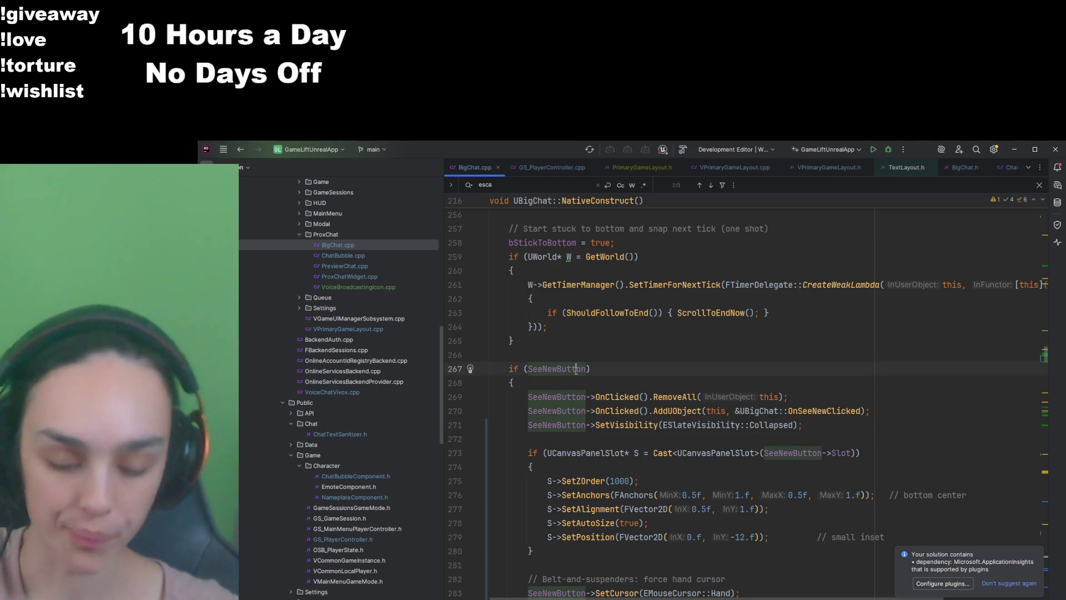
pyautogui.keyDown('ctrl'); pyautogui.click(577, 370); pyautogui.keyUp('ctrl')
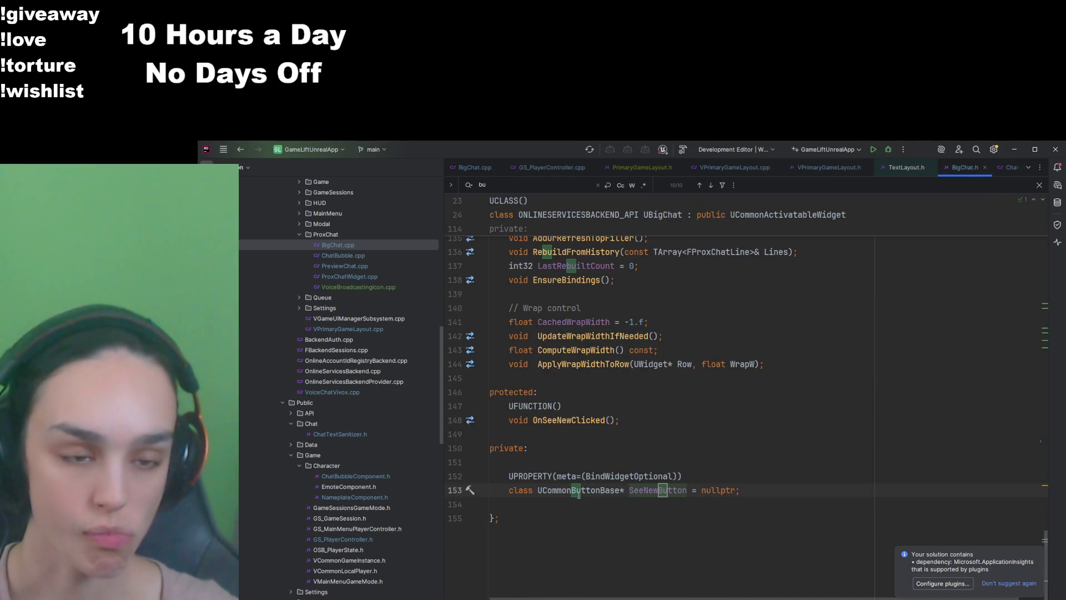
pyautogui.keyDown('ctrl'); pyautogui.click(664, 490); pyautogui.keyUp('ctrl')
pyautogui.scroll(-1, 706, 447)
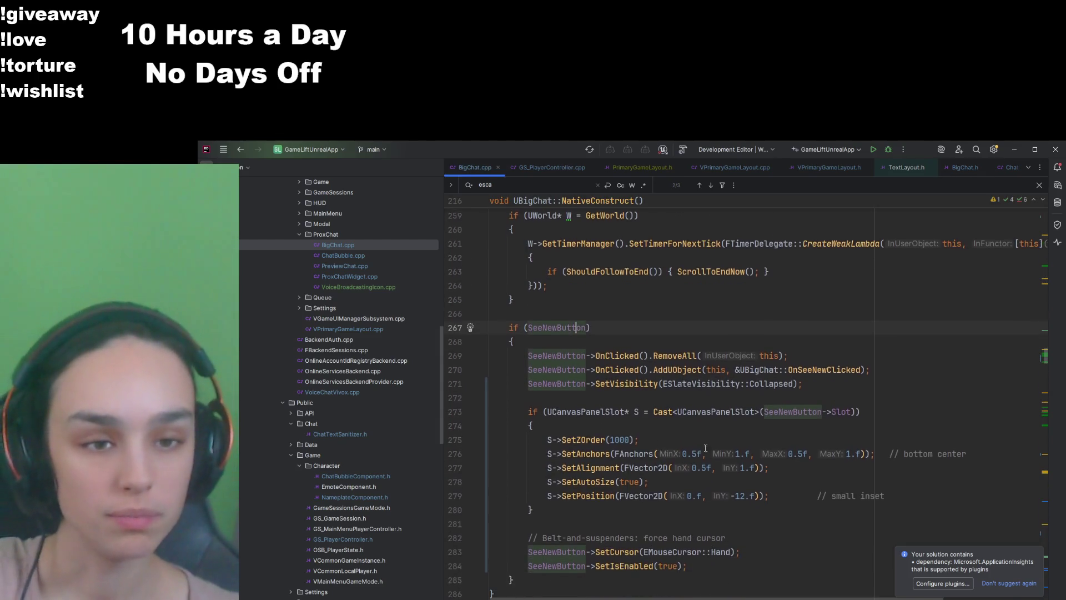
pyautogui.click(719, 396)
# Step: Indent empty line 272 and scroll to the key handling in NativeOnPreviewKeyDown
pyautogui.press('Tab')
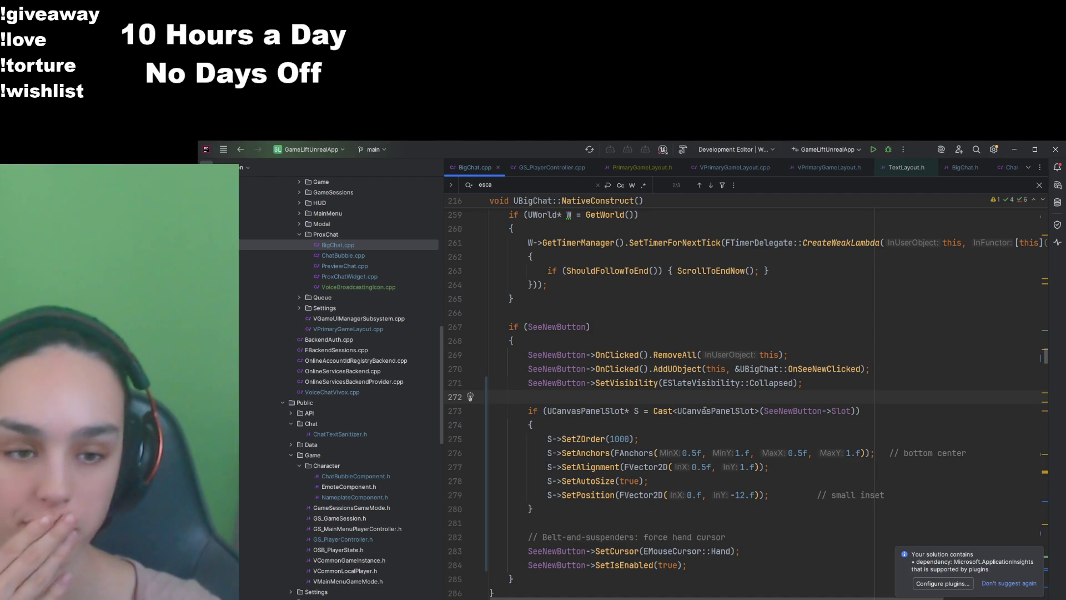
pyautogui.scroll(3, 659, 385)
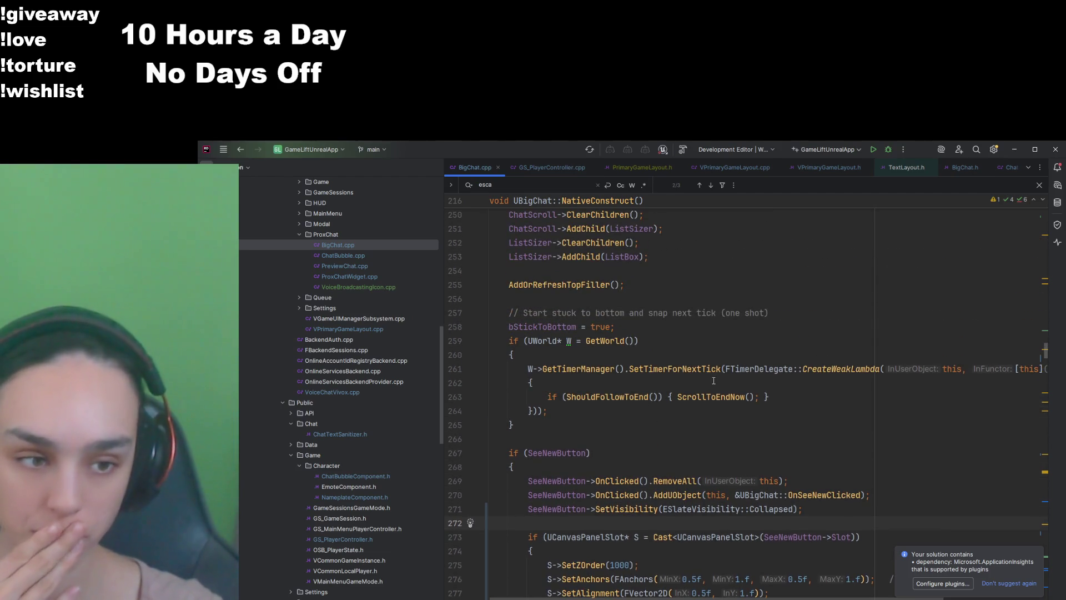
pyautogui.scroll(7, 660, 385)
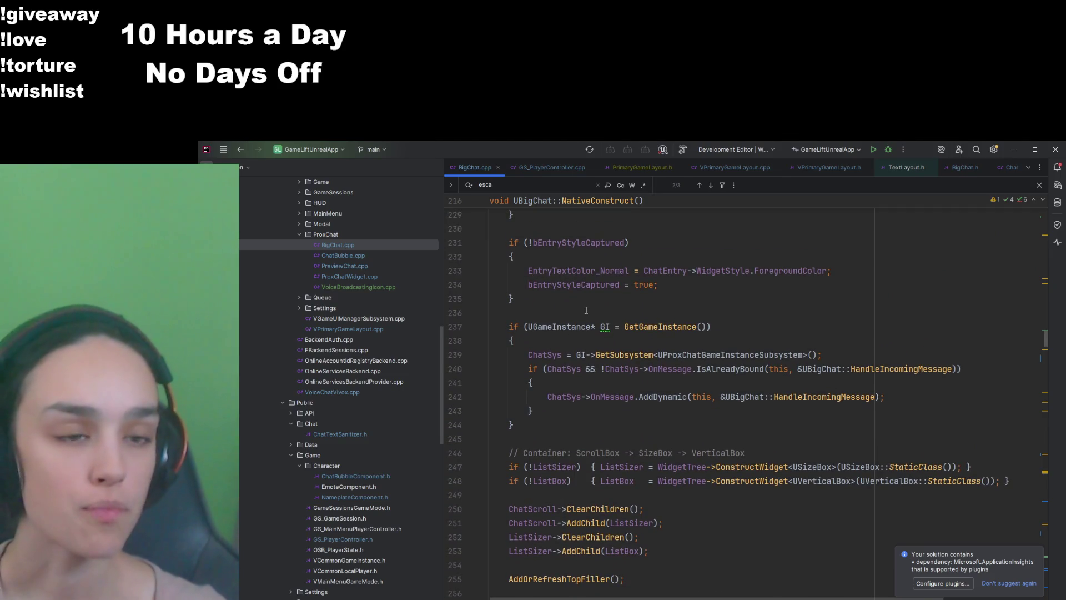
pyautogui.scroll(-1, 585, 313)
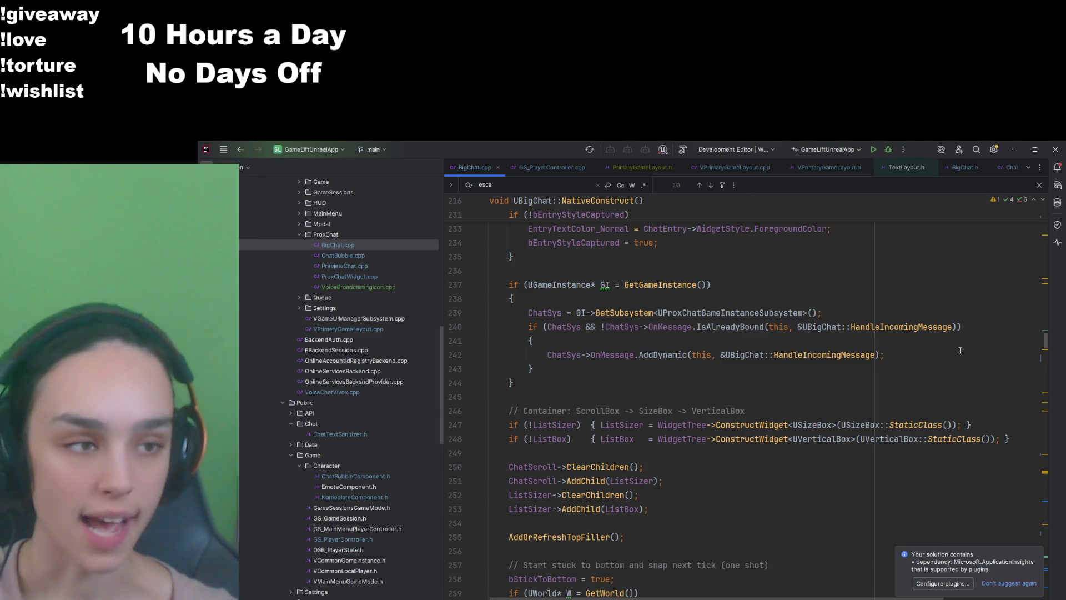
pyautogui.scroll(-15, 1036, 350)
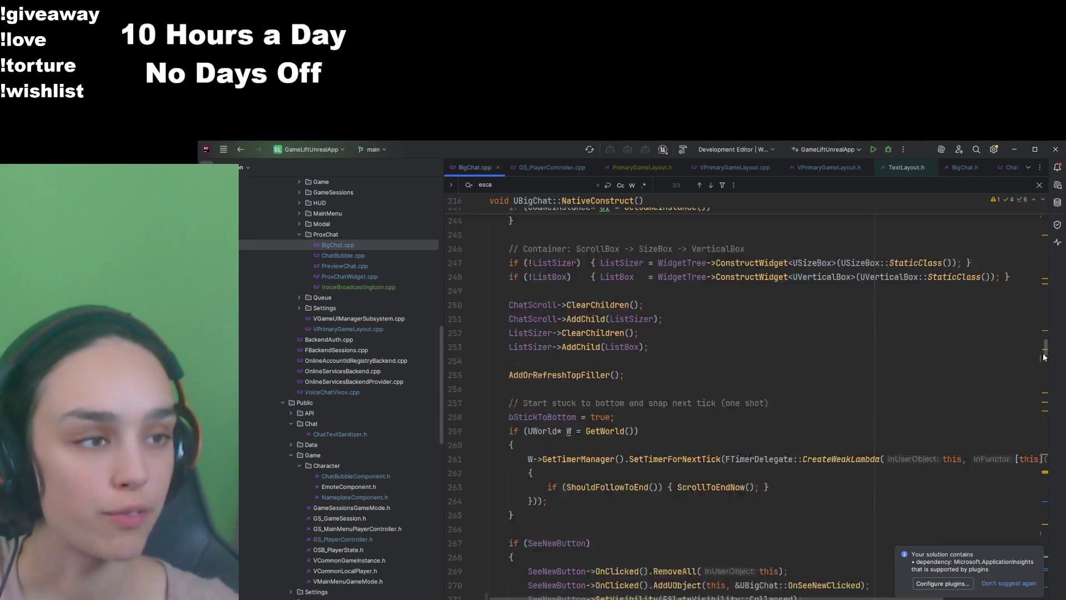
pyautogui.click(1037, 368)
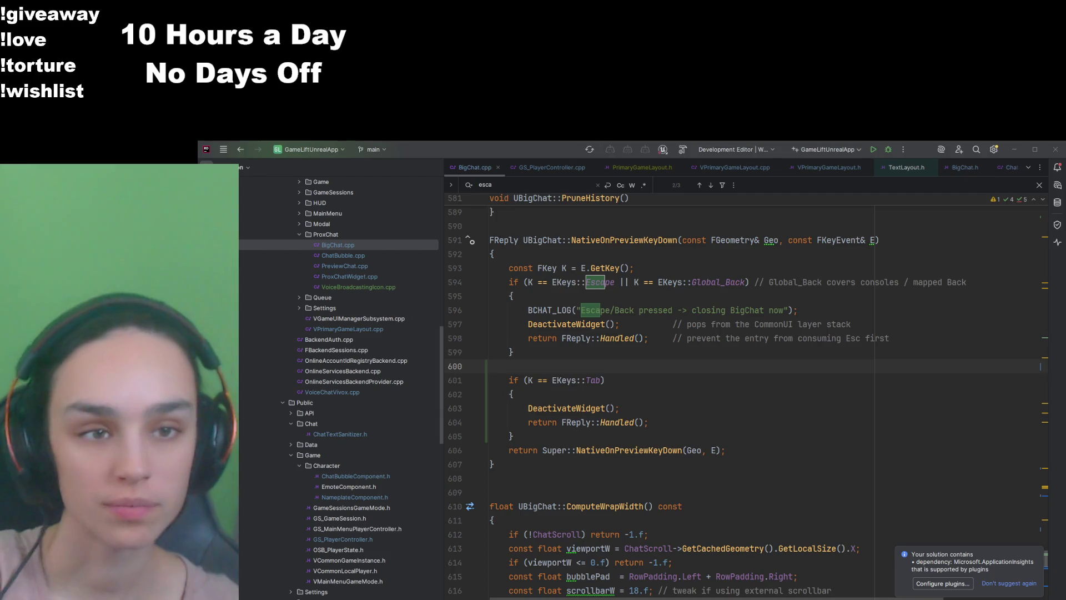
pyautogui.scroll(1, 732, 421)
pyautogui.scroll(1, 732, 421)
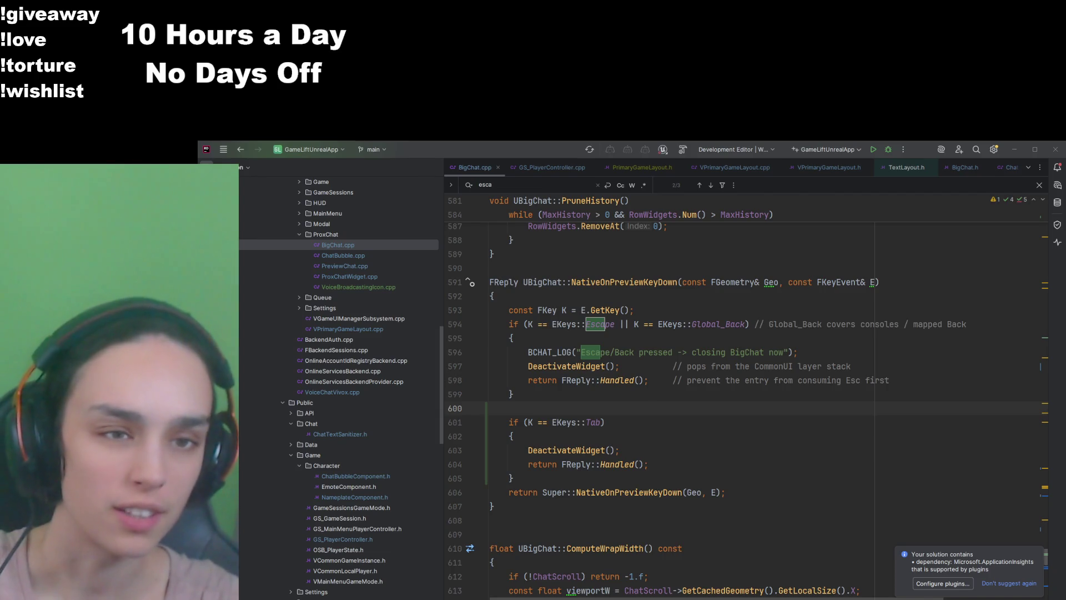
pyautogui.scroll(10, 1046, 509)
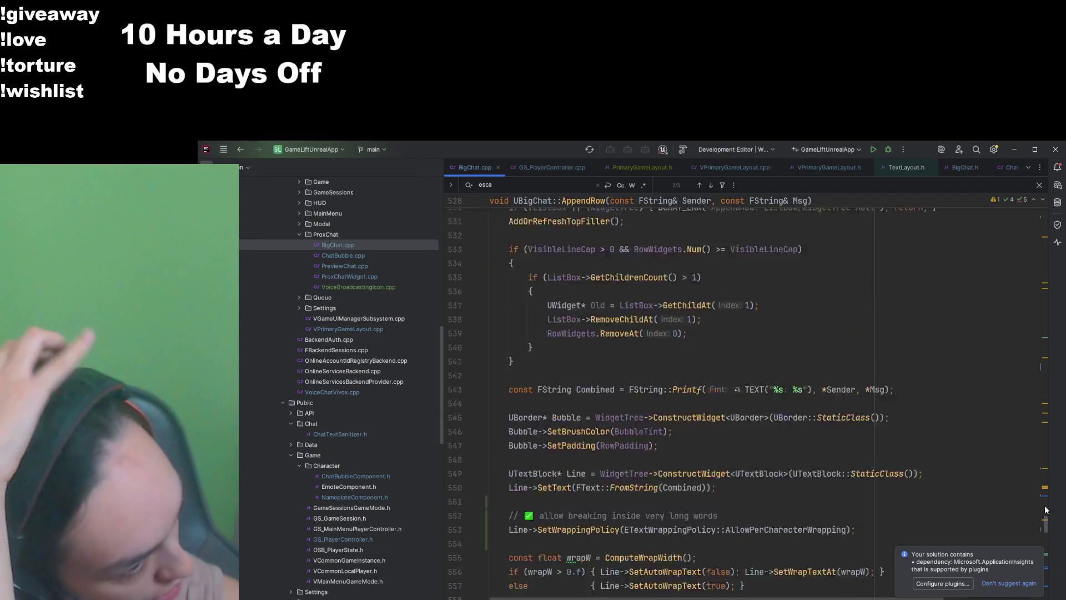
pyautogui.scroll(20, 1045, 510)
pyautogui.scroll(-10, 765, 386)
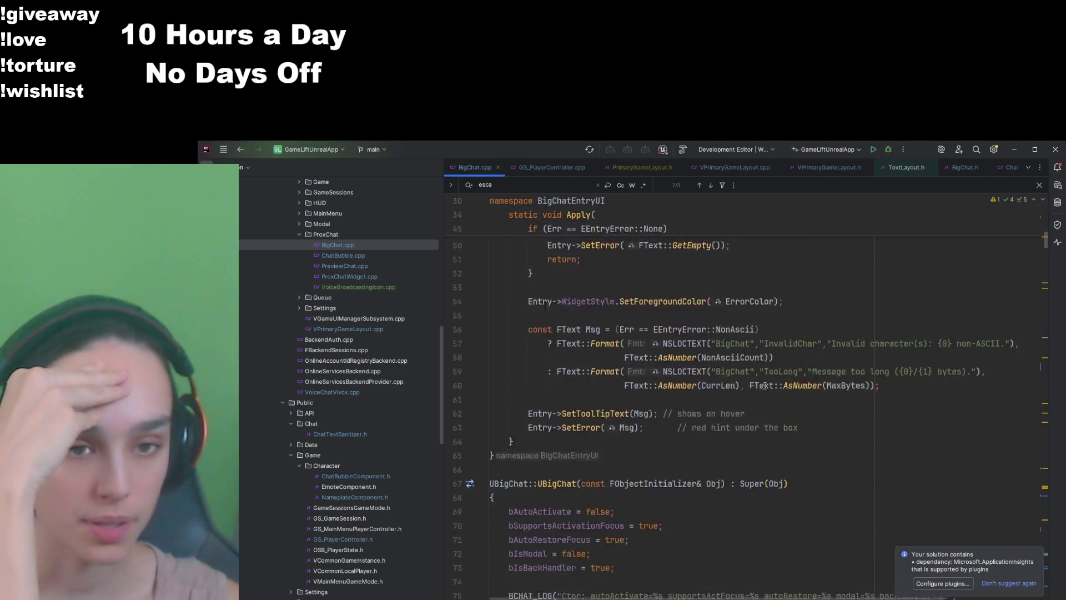
pyautogui.scroll(-9, 766, 386)
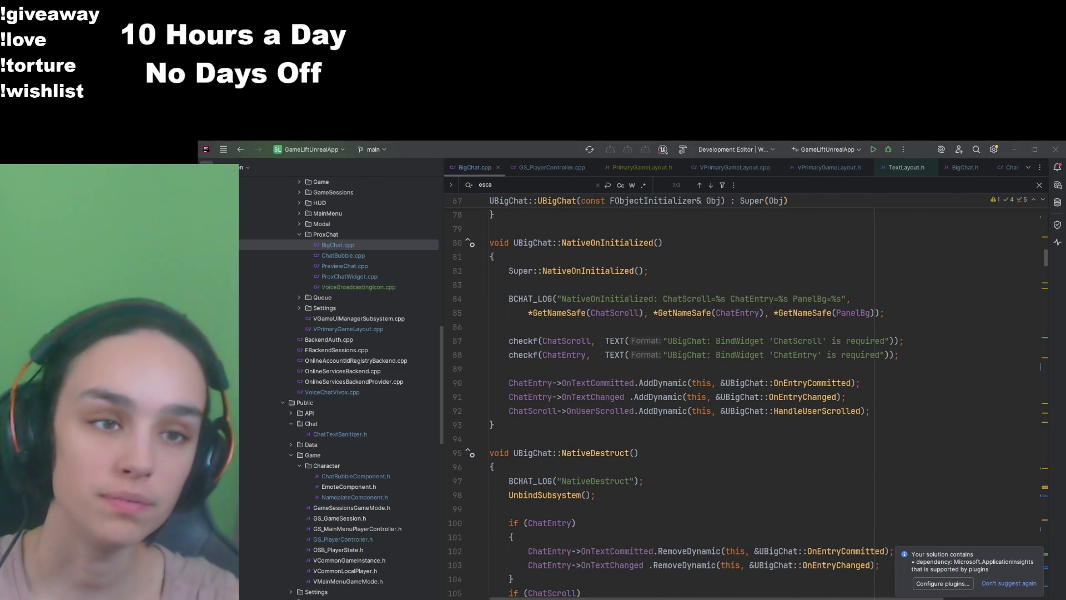
pyautogui.scroll(-20, 737, 379)
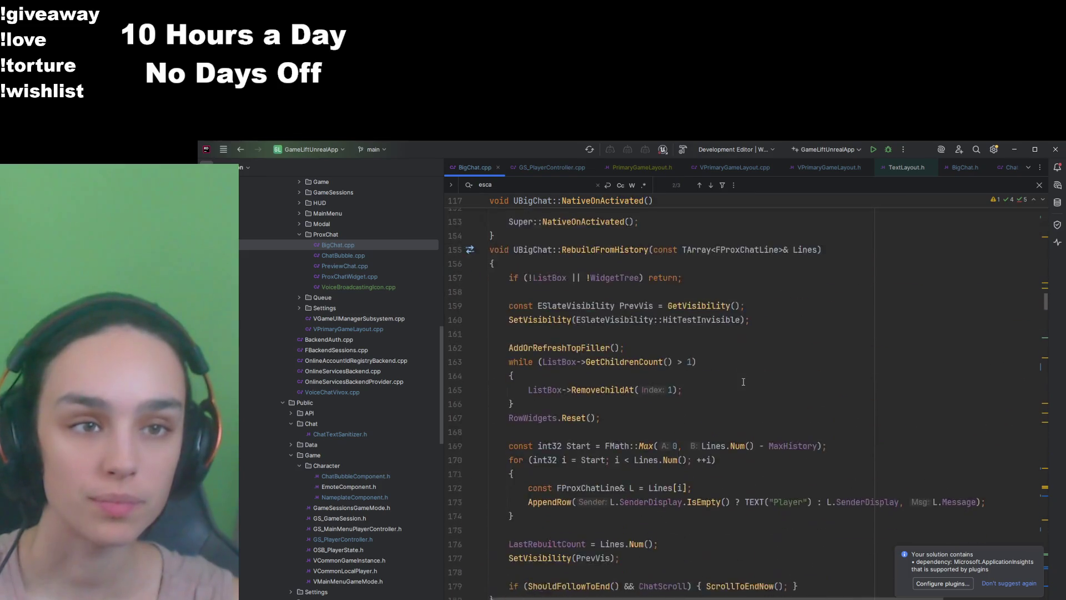
pyautogui.scroll(-20, 737, 380)
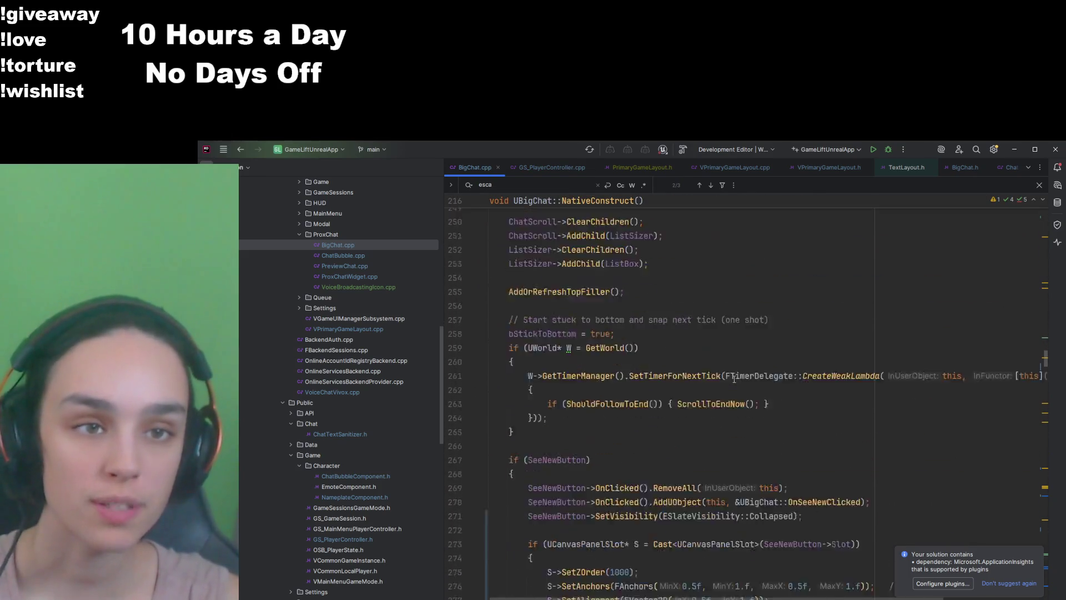
pyautogui.scroll(-12, 707, 377)
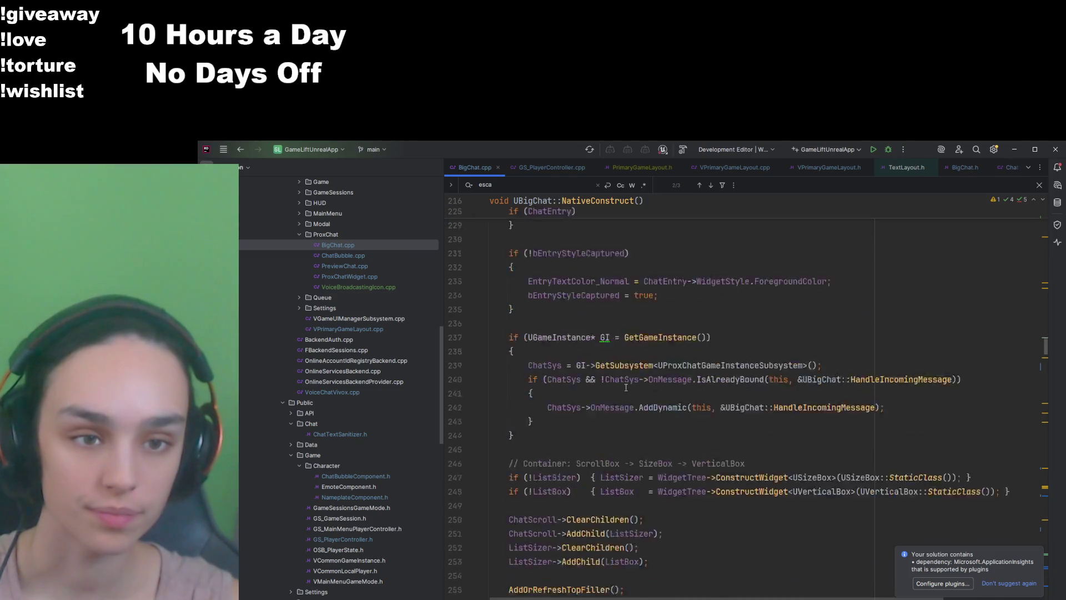
# Step: Paste the root-widget navigation block setting every rule to Stop, then inspect ESlateNavigationRule's uses
pyautogui.click(594, 387)
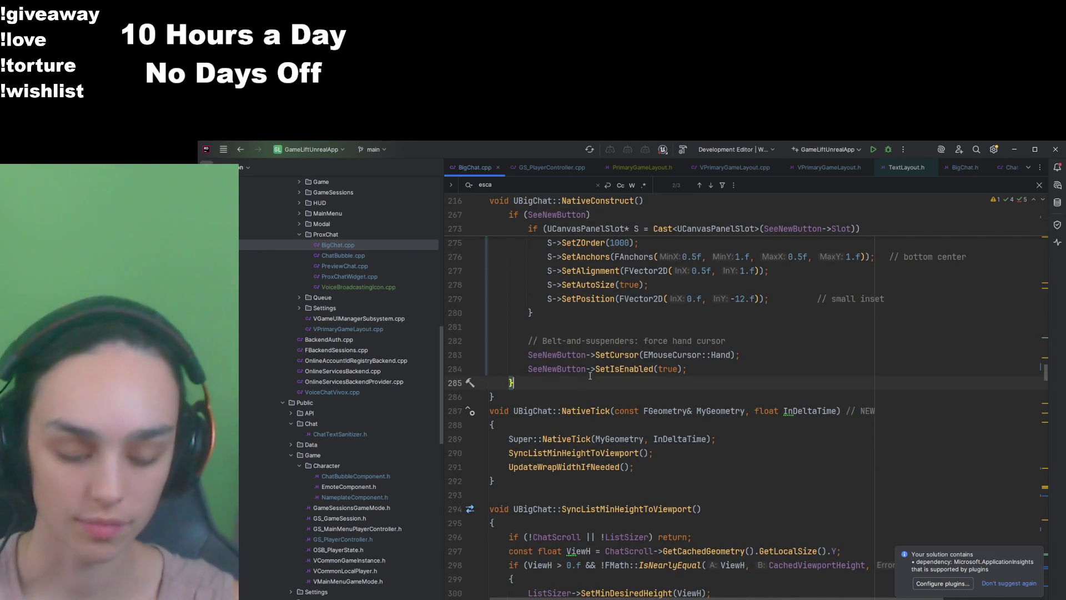
pyautogui.write('if (UWidget* Root = GetRootWidget())         {             UWidgetNavigation* Nav = NewObject<UWidgetNavigation>(this);             // Block directional nav in all directions (covers Tab/Shift+Tab focus traversal)             Nav->Up.Rule = ESlateNavigationRule::Stop;             Nav->Down.Rule = ESlateNavigationRule::Stop;             Nav->Left.Rule = ESlateNavigationRule::Stop;             Nav->Right.Rule = ESlateNavigationRule::Stop;             Nav->Next.Rule = ESlateNavigationRule::Stop;      // Tab             Nav->Previous.Rule = ESlateNavigationRule::Stop;  // Shift+Tab             Root->SetNavigation(Nav);         }')
pyautogui.click(643, 424)
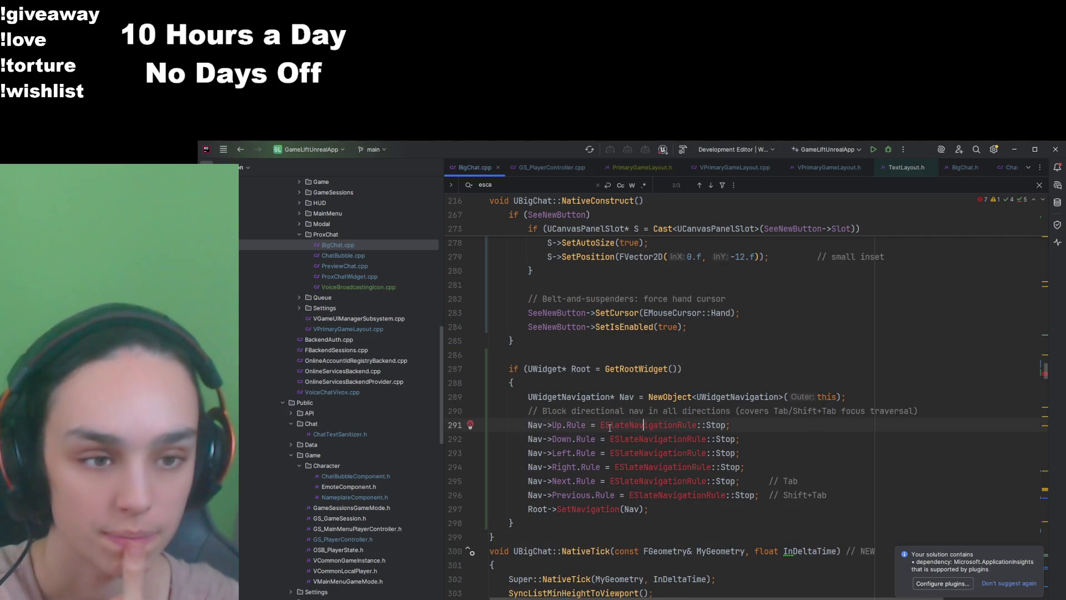
pyautogui.doubleClick(610, 425)
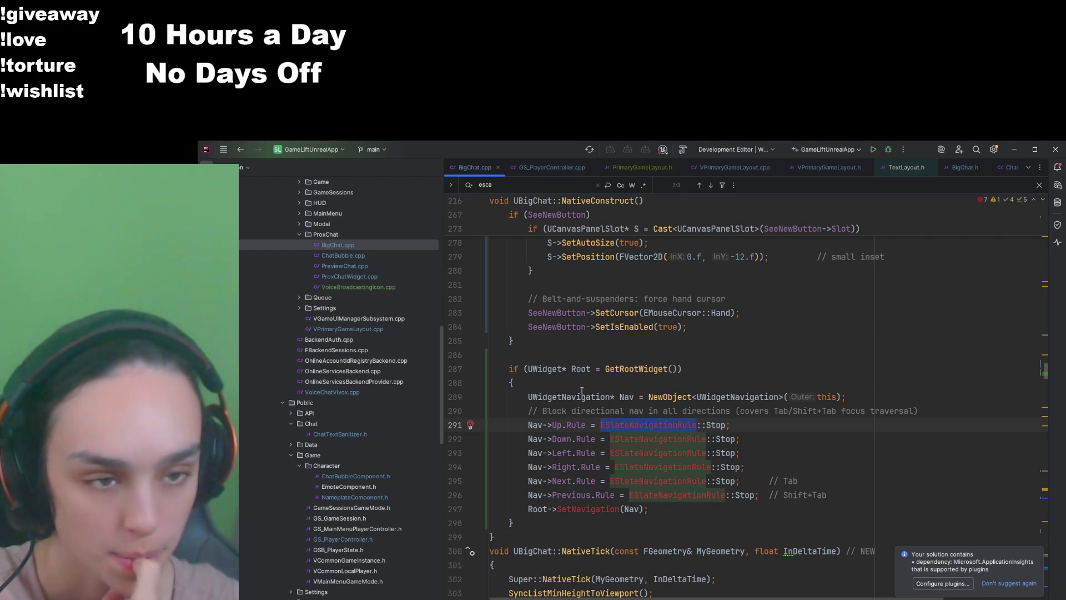
pyautogui.scroll(-5, 562, 387)
pyautogui.scroll(-3, 563, 387)
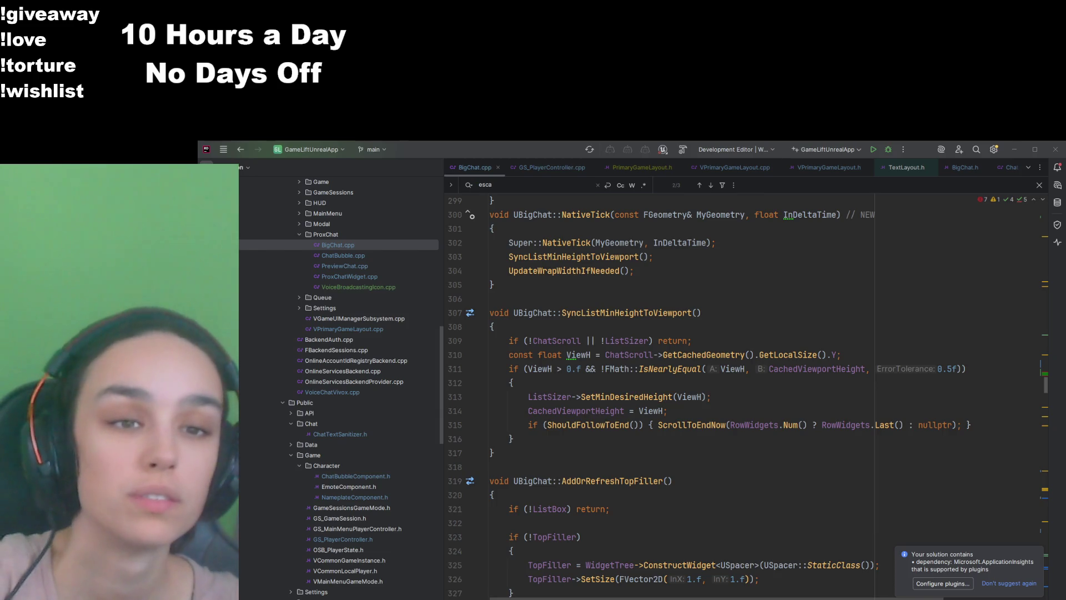
pyautogui.scroll(5, 670, 493)
pyautogui.scroll(2, 670, 492)
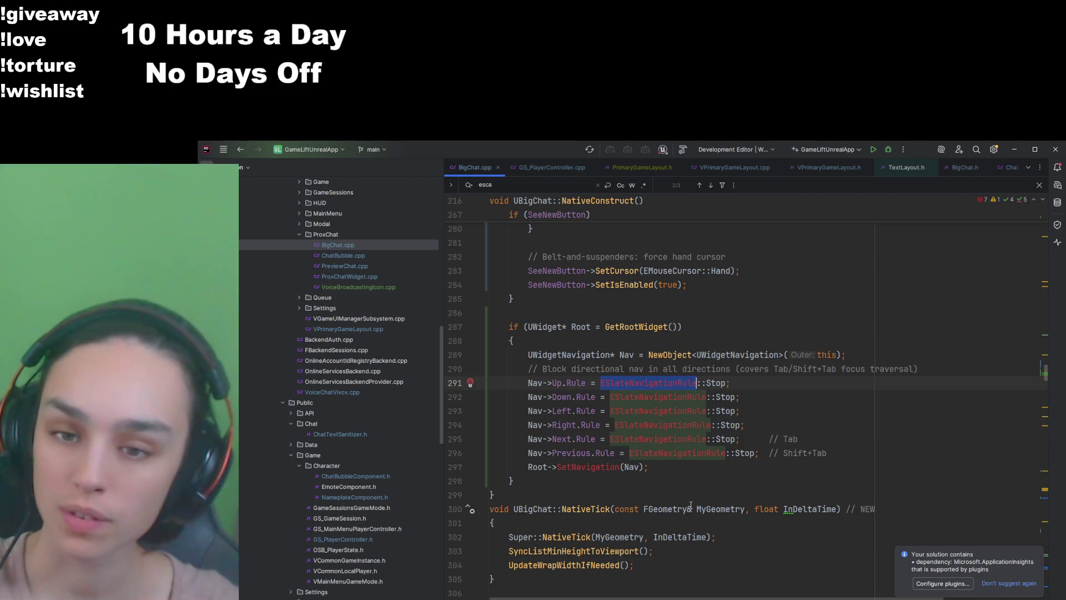
# Step: Check where Root is used and open the UWidget class declaration in Widget.h
pyautogui.click(744, 425)
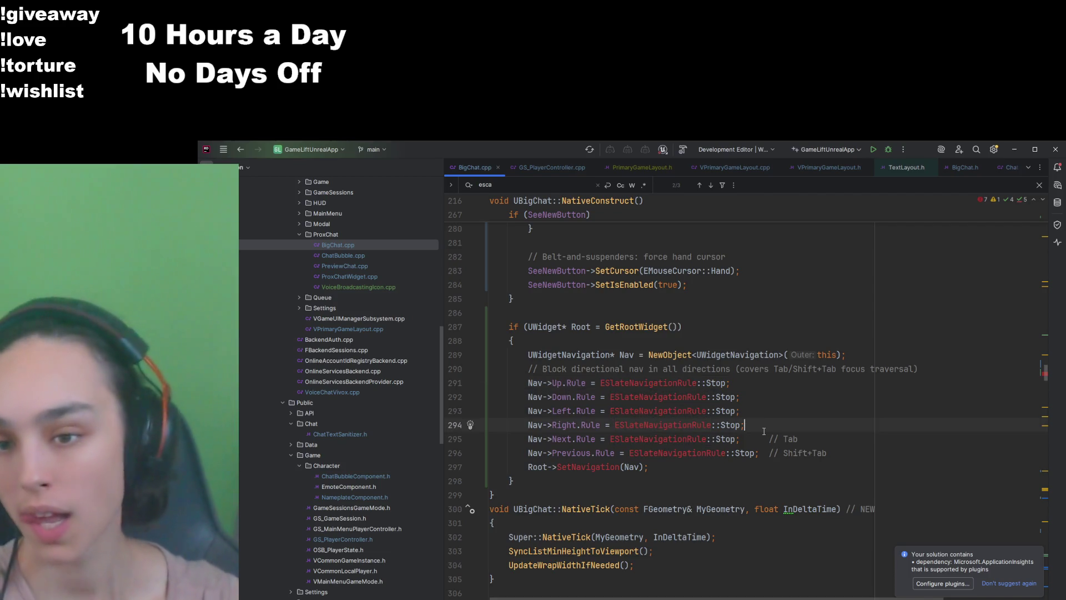
pyautogui.scroll(-3, 765, 432)
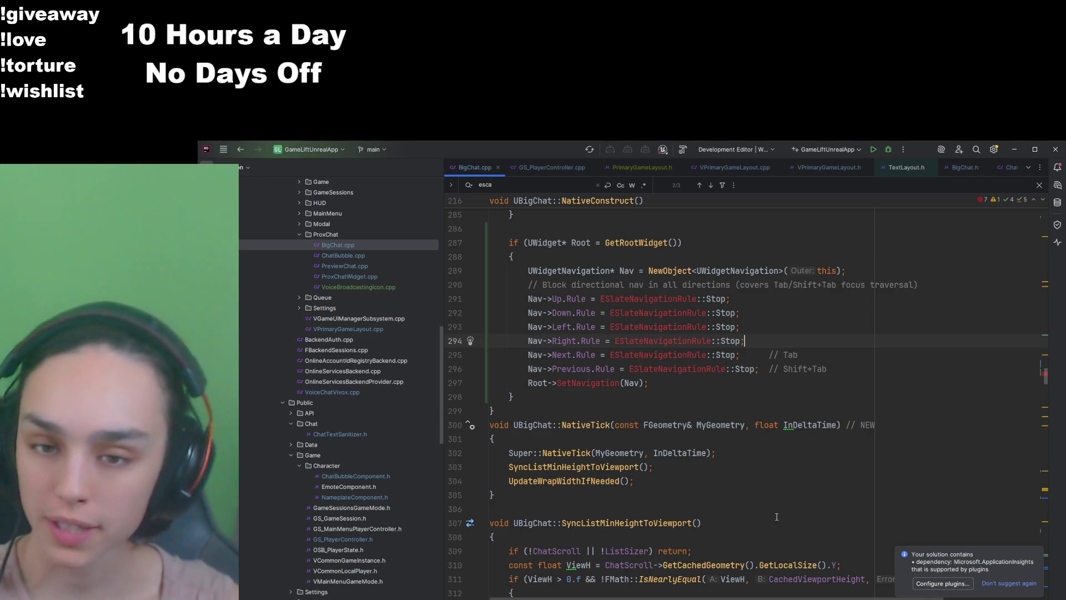
pyautogui.scroll(-3, 614, 452)
pyautogui.scroll(-15, 615, 451)
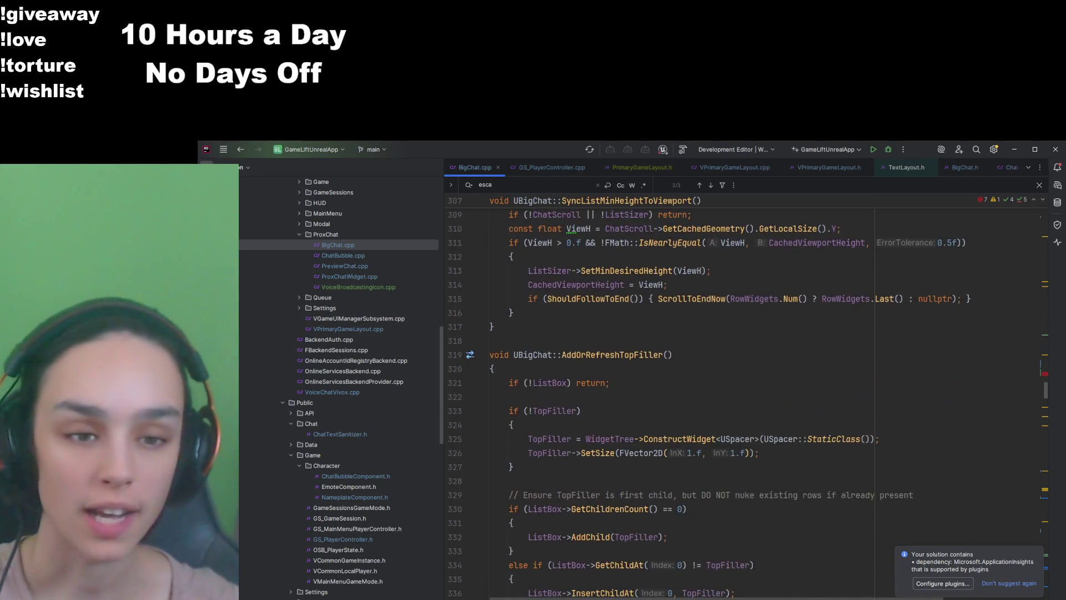
pyautogui.scroll(17, 755, 481)
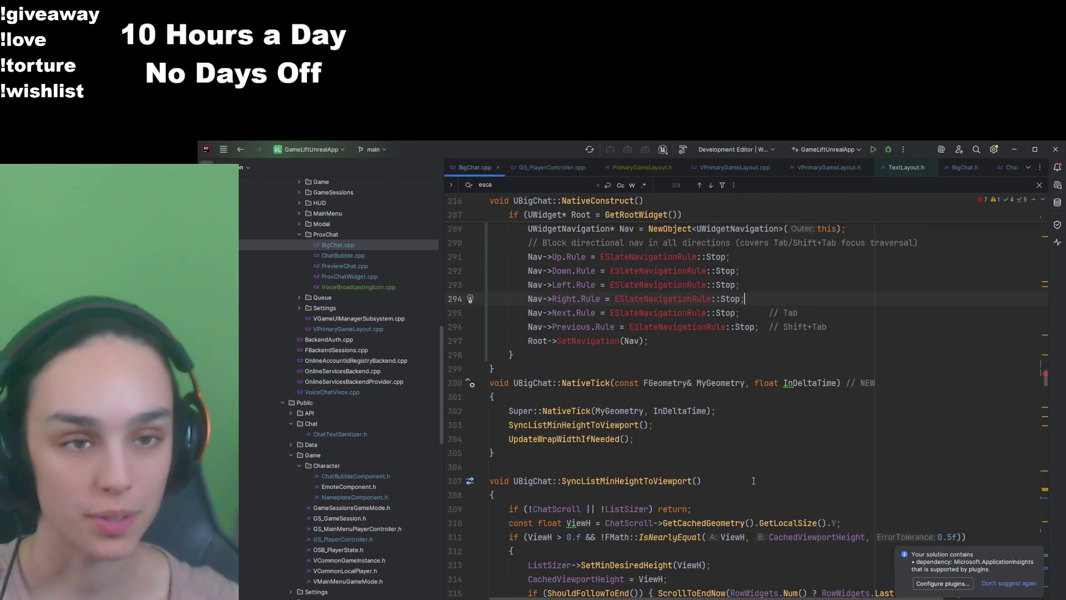
pyautogui.scroll(5, 754, 481)
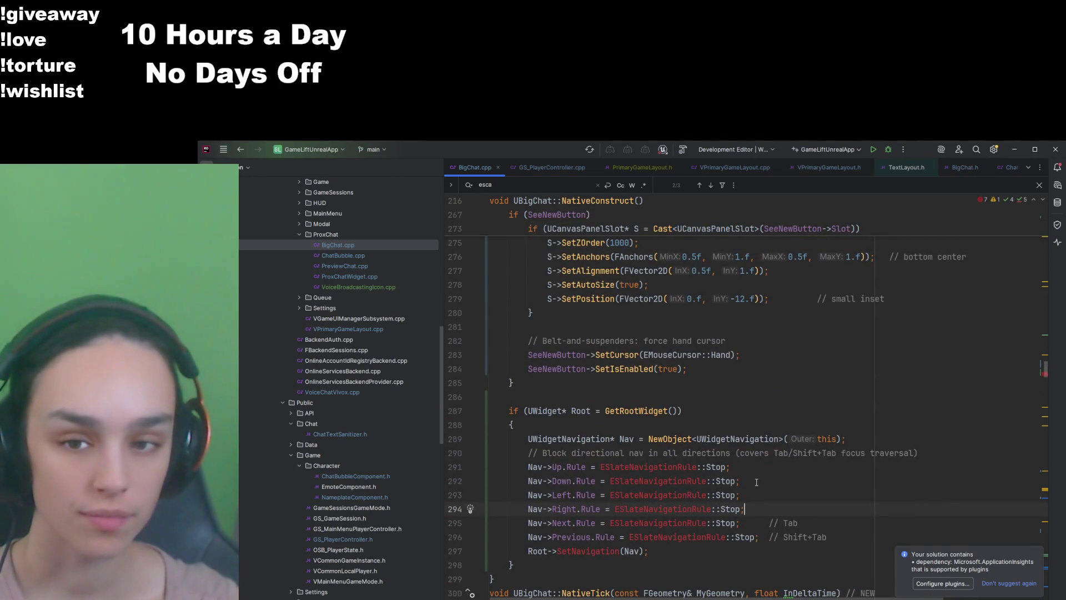
pyautogui.click(540, 551)
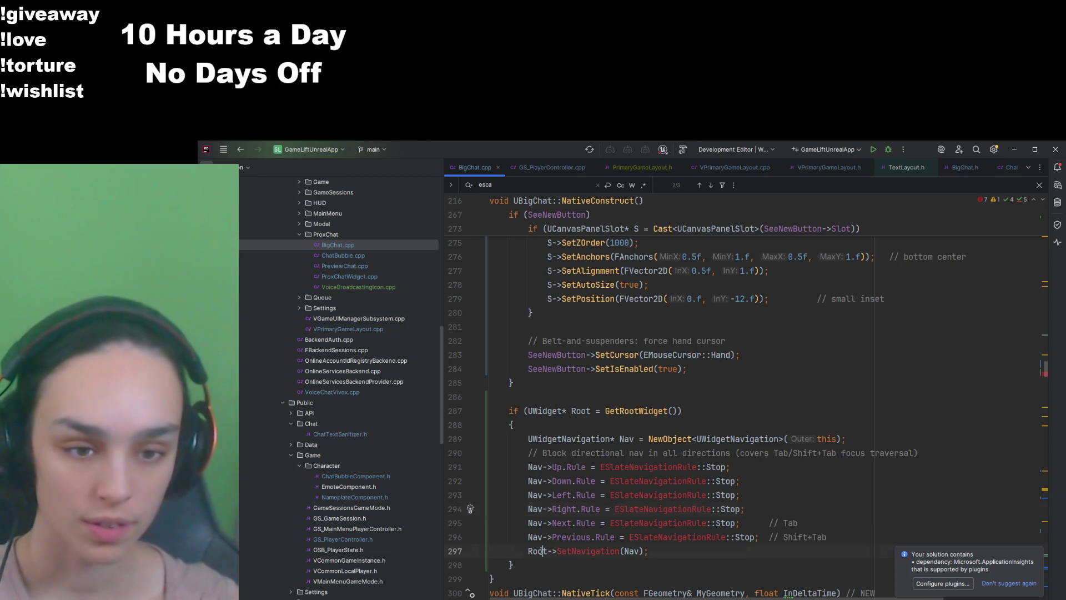
pyautogui.click(557, 411)
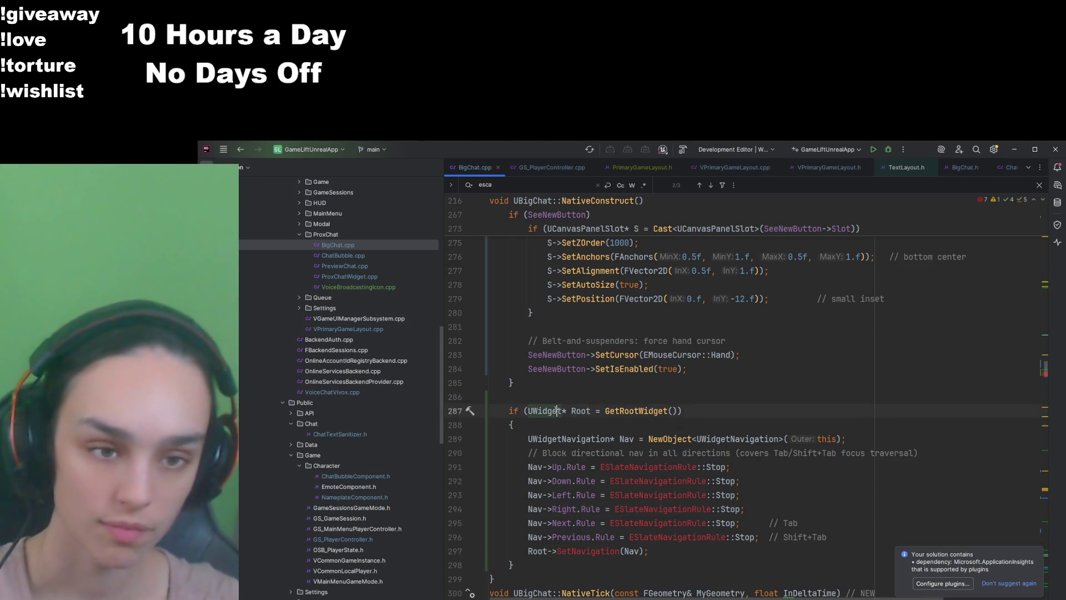
pyautogui.keyDown('ctrl'); pyautogui.click(557, 411); pyautogui.keyUp('ctrl')
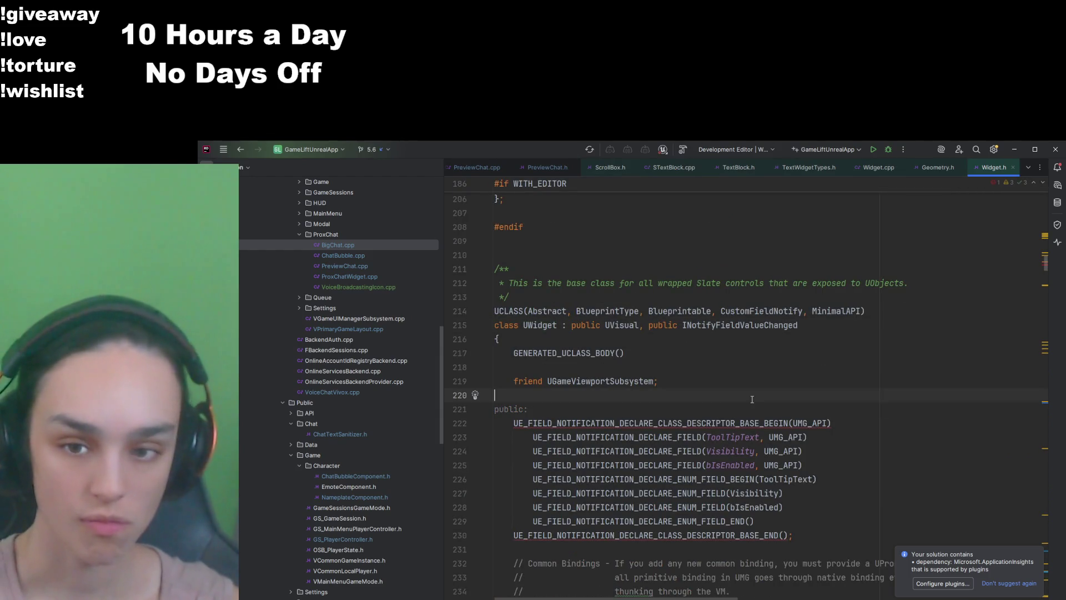
# Step: Search Widget.h for 'navig' and browse its navigation declarations
pyautogui.hotkey('ctrl', 'f')
pyautogui.write('navig')
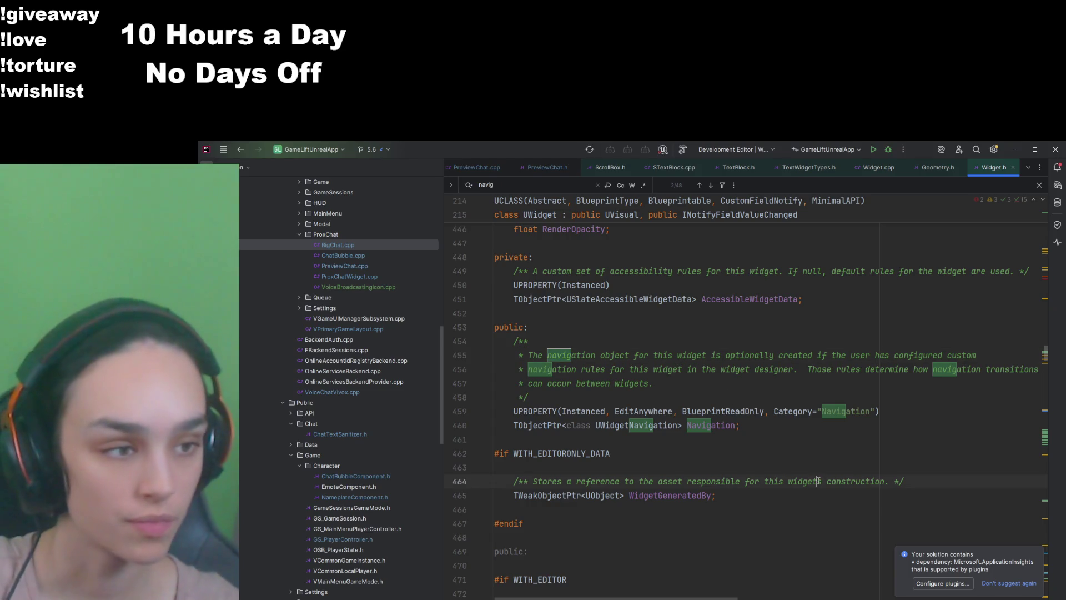
pyautogui.hotkey('ctrl', 'a')
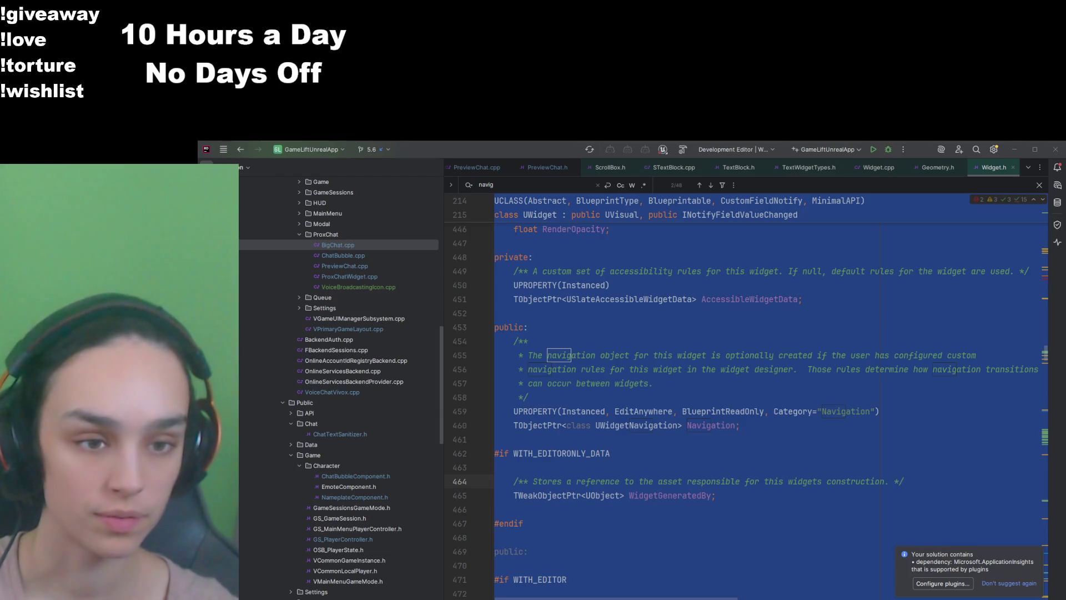
pyautogui.click(840, 464)
pyautogui.scroll(-5, 838, 483)
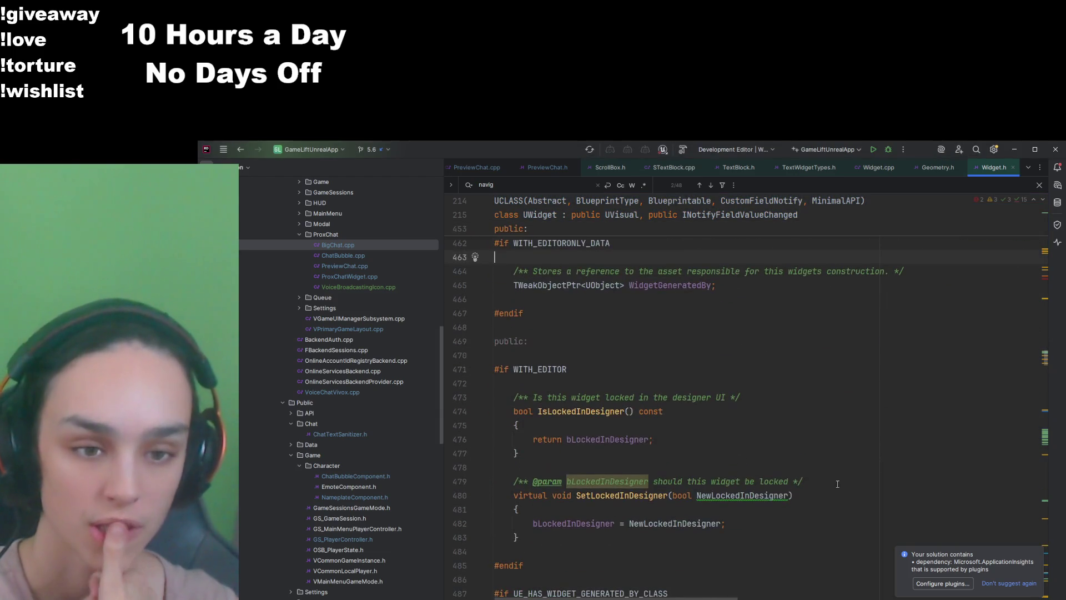
pyautogui.scroll(-6, 767, 411)
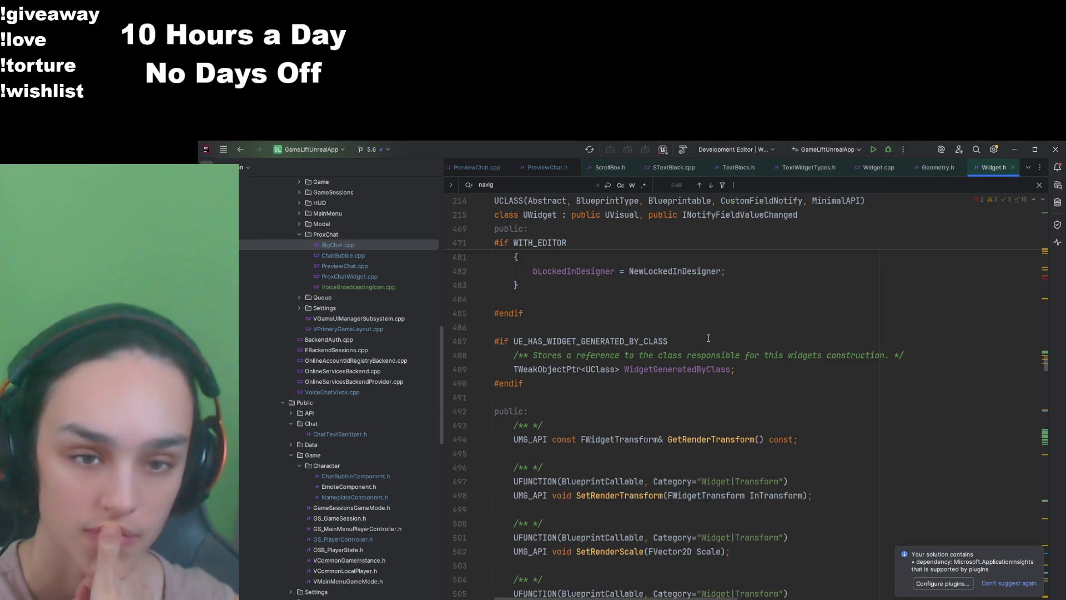
pyautogui.scroll(-12, 708, 338)
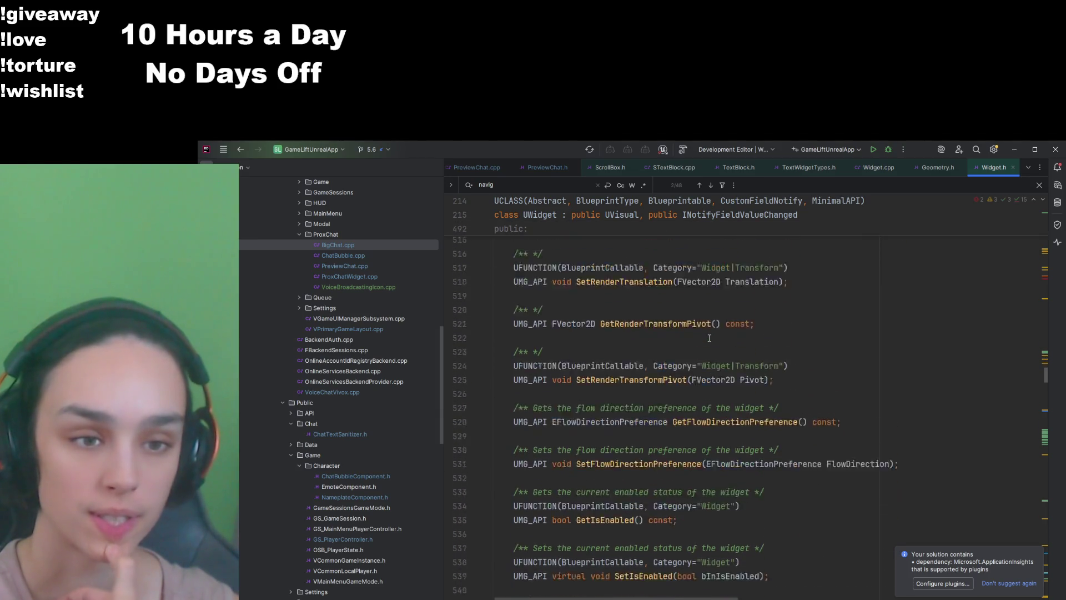
pyautogui.scroll(-10, 709, 337)
pyautogui.scroll(-6, 712, 340)
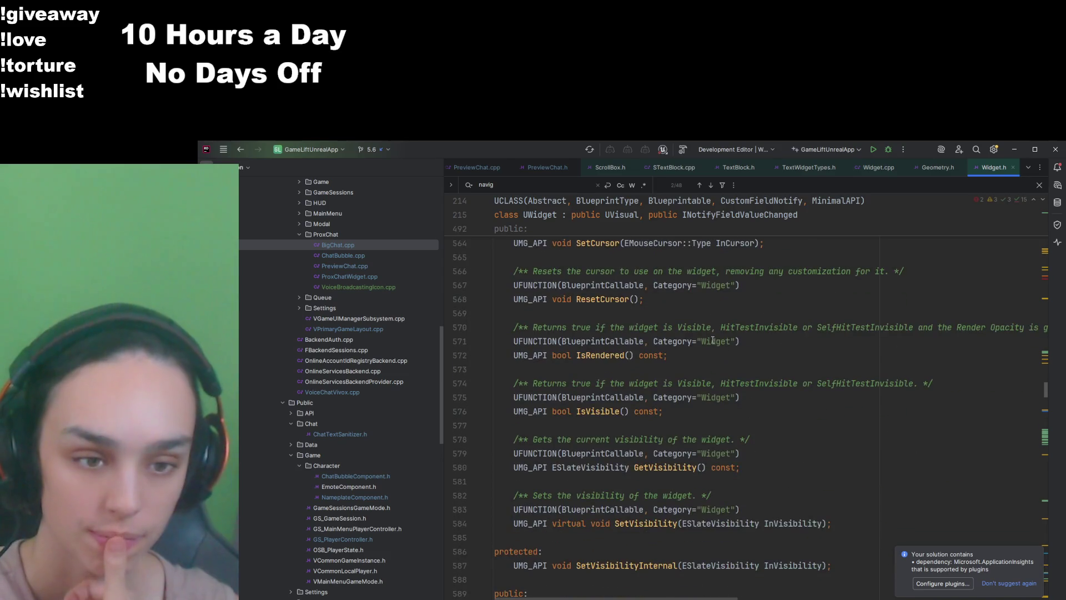
pyautogui.scroll(5, 713, 339)
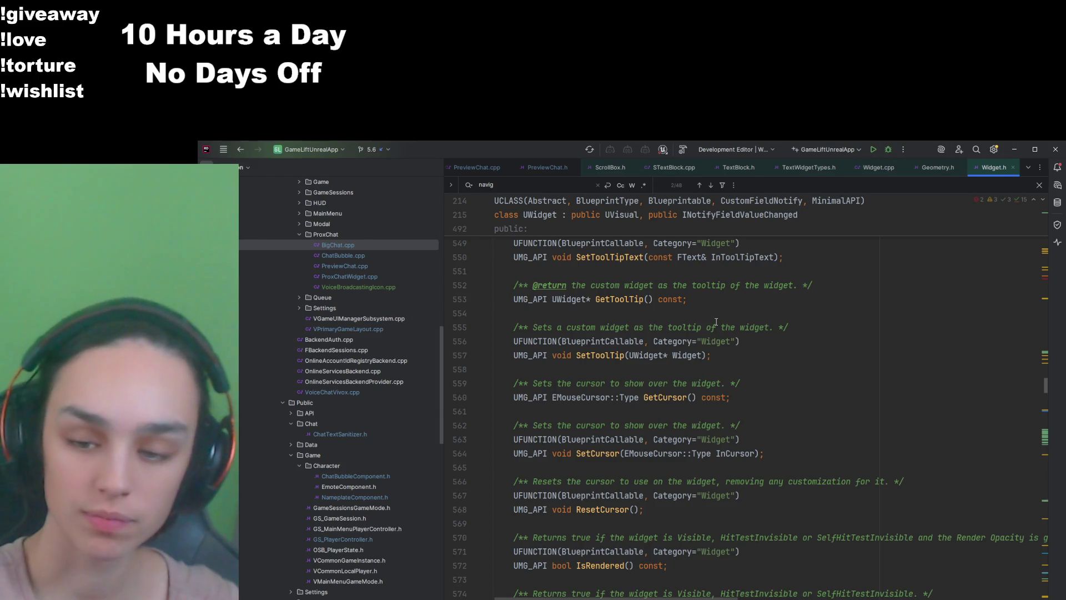
pyautogui.scroll(-4, 715, 341)
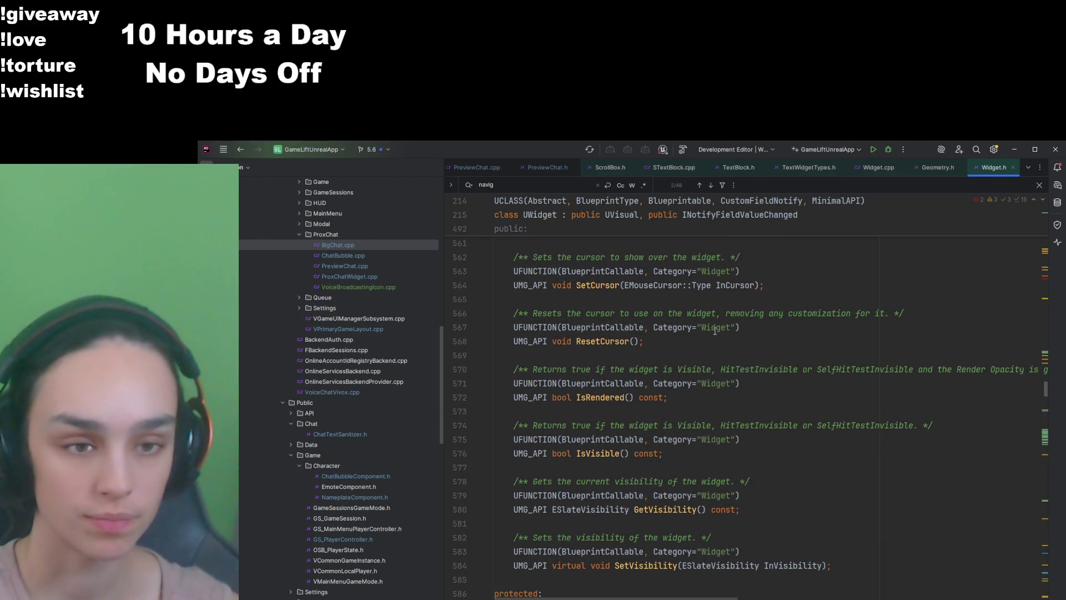
pyautogui.scroll(-3, 715, 331)
pyautogui.scroll(-2, 714, 332)
pyautogui.scroll(-7, 714, 332)
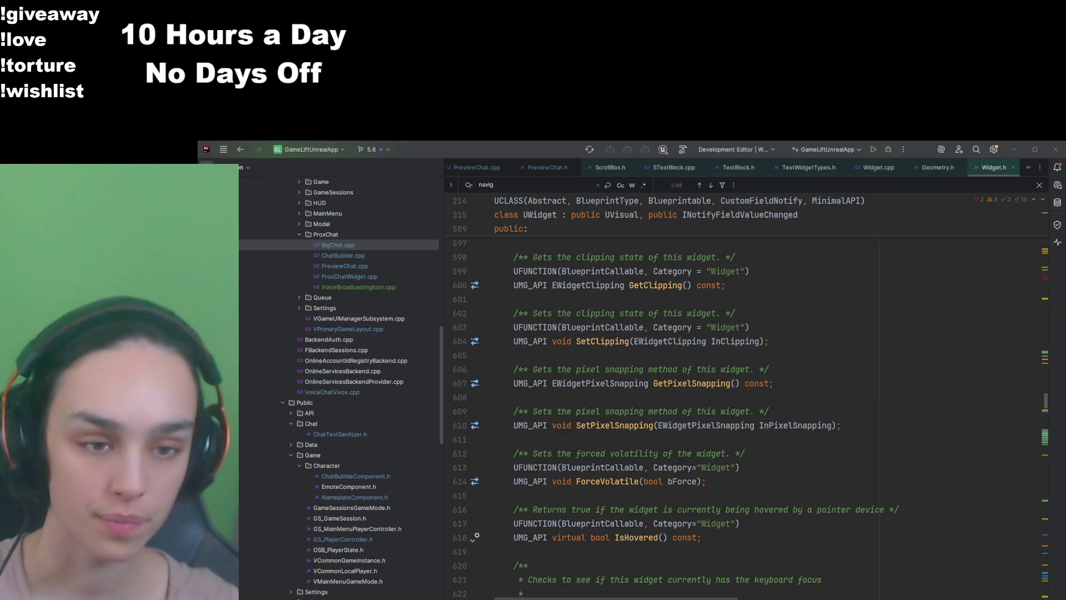
# Step: In BigChat.cpp, replace the old rule lines with SetNavigationRuleBase Stop calls for Up, Down, Left, Right, Next and Previous
pyautogui.click(462, 355)
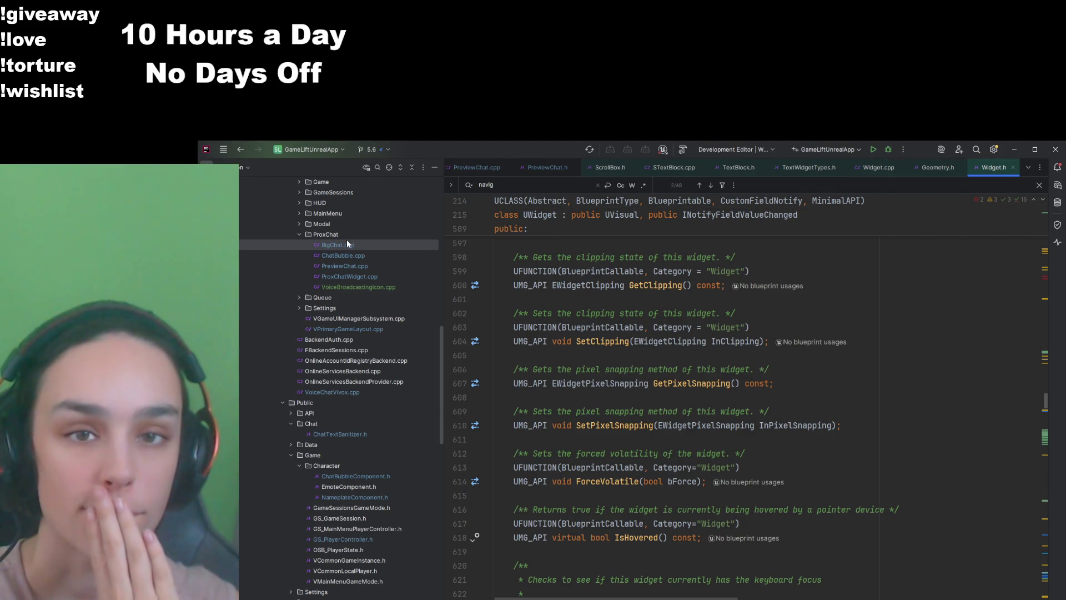
pyautogui.hotkey('alt', 'Tab')
pyautogui.moveTo(533, 560)
pyautogui.mouseDown()
pyautogui.moveTo(722, 480)
pyautogui.moveTo(809, 403)
pyautogui.mouseUp()
pyautogui.write('if (UWidget* Root = GetRootWidget())     {         // Stop directional nav (arrow/Stick)         Root->SetNavigationRuleBase(EUINavigation::Up,    EUINavigationRule::Stop);         Root->SetNavigationRuleBase(EUINavigation::Down,  EUINavigationRule::Stop);         Root->SetNavigationRuleBase(EUINavigation::Left,  EUINavigationRule::Stop);         Root->SetNavigationRuleBase(EUINavigation::Right, EUINavigationRule::Stop);          // Stop Tab / Shift+Tab         Root->SetNavigationRuleBase(EUINavigation::Next,     EUINavigationRule::Stop);    // Tab         Root->SetNavigationRuleBase(EUINavigation::Previous, EUINavigationRule::Stop);    // Shift+Tab     }')
pyautogui.scroll(-2, 809, 403)
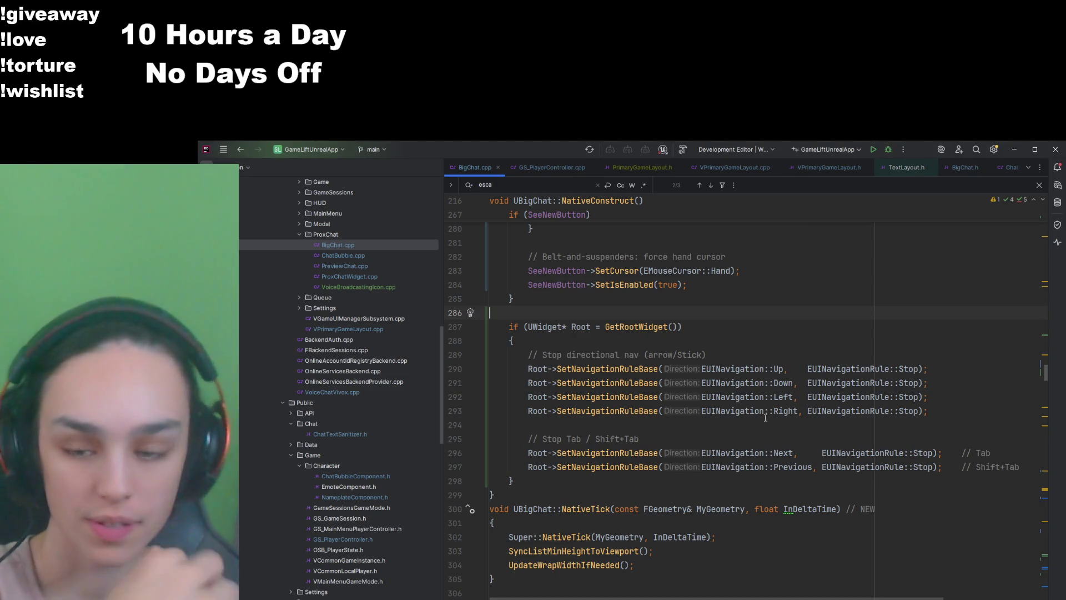
# Step: Comment out the Up, Down, Left, Right and Previous navigation rules, leaving only Next set to Stop
pyautogui.click(794, 354)
pyautogui.click(889, 150)
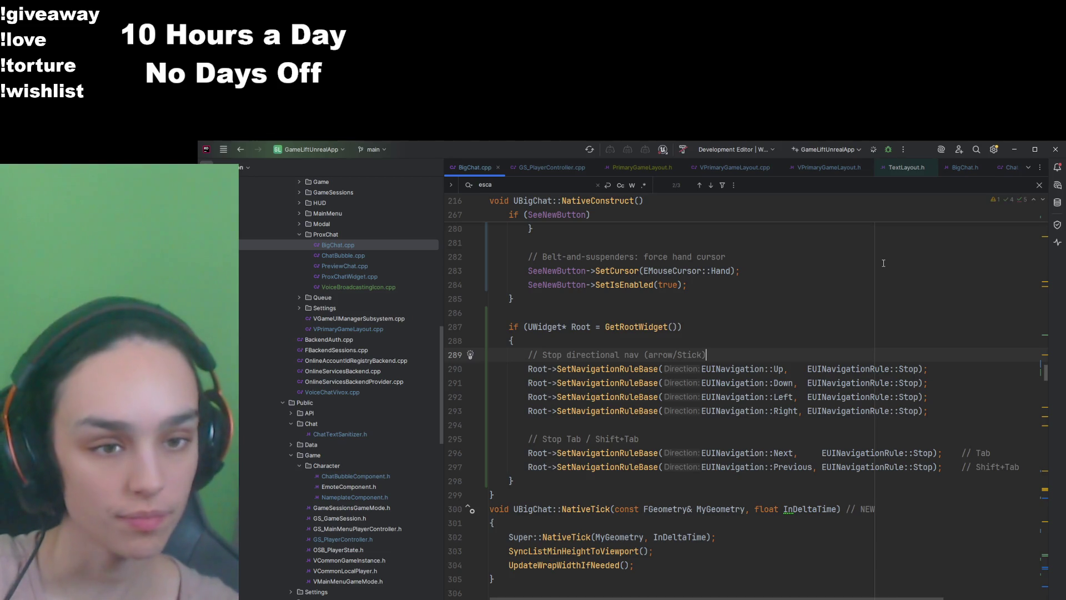
pyautogui.moveTo(946, 415)
pyautogui.mouseDown()
pyautogui.moveTo(722, 425)
pyautogui.moveTo(489, 383)
pyautogui.moveTo(471, 369)
pyautogui.mouseUp()
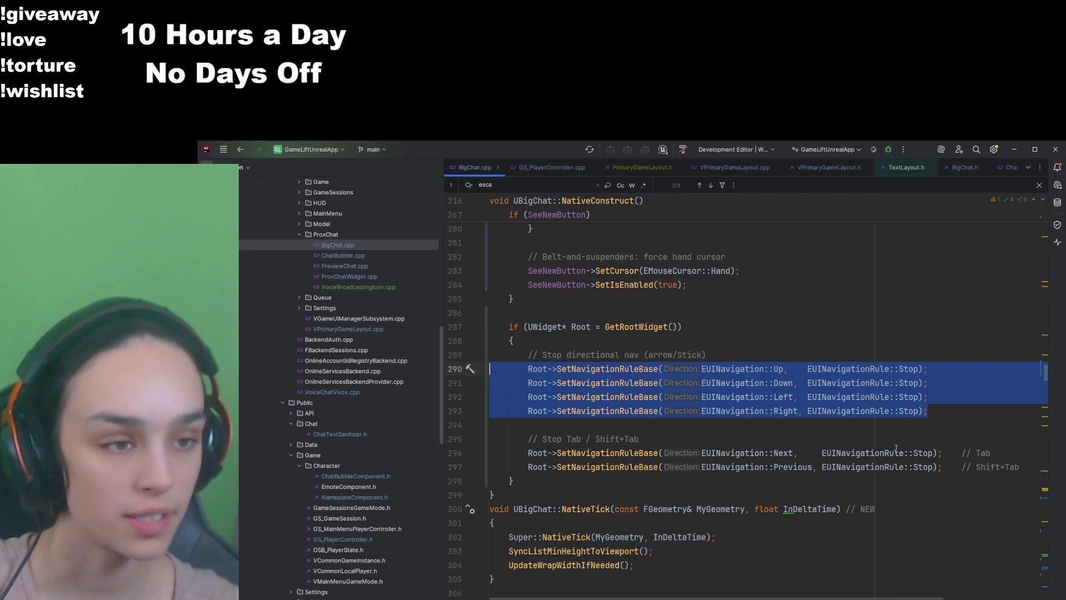
pyautogui.click(955, 397)
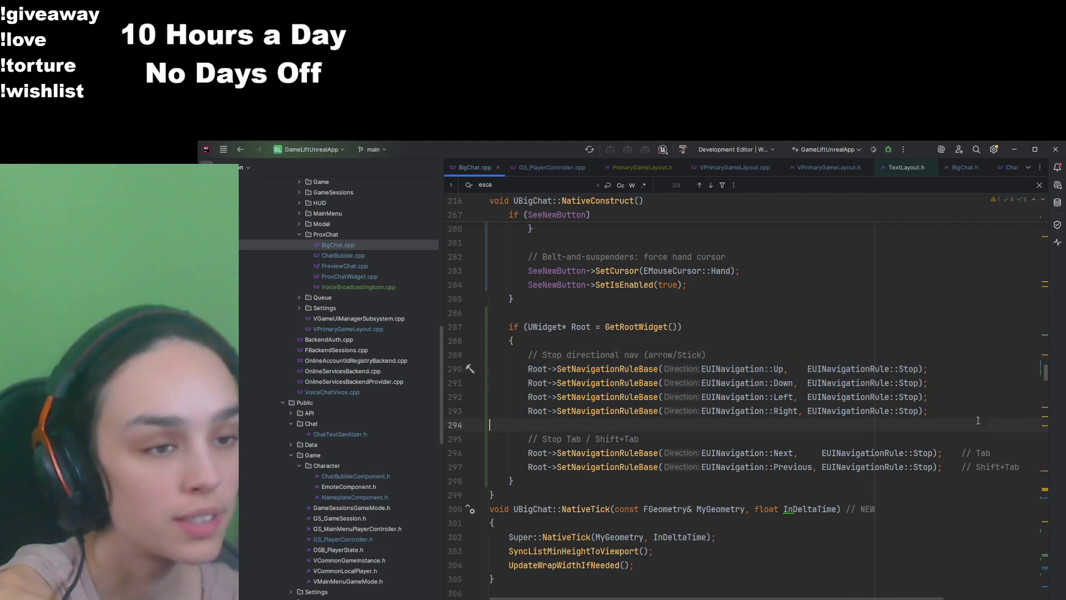
pyautogui.moveTo(957, 411); pyautogui.dragTo(509, 374)
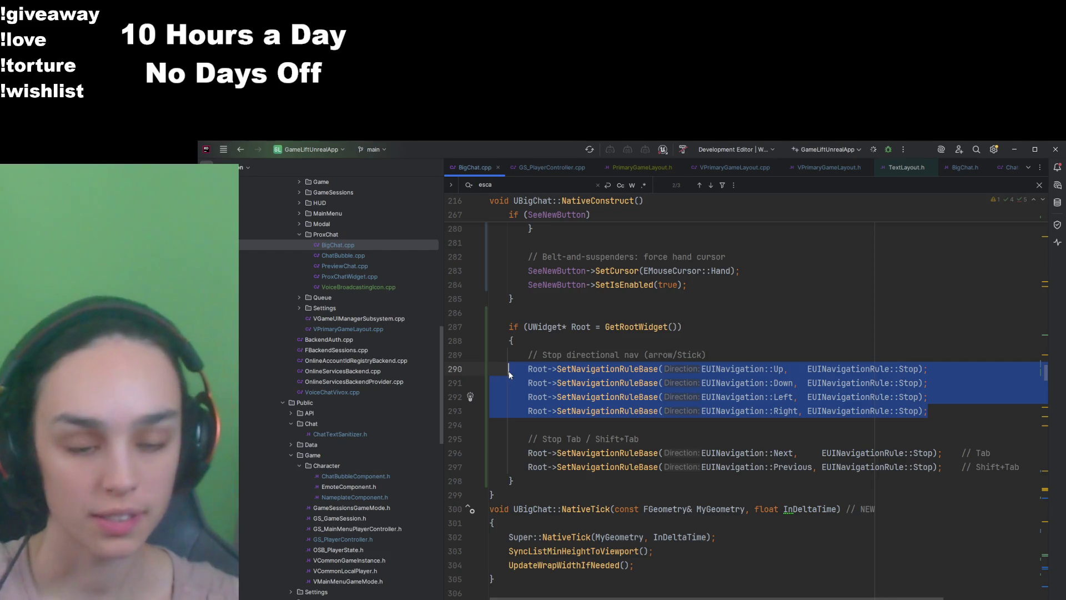
pyautogui.hotkey('ctrl', 'shift', '/')
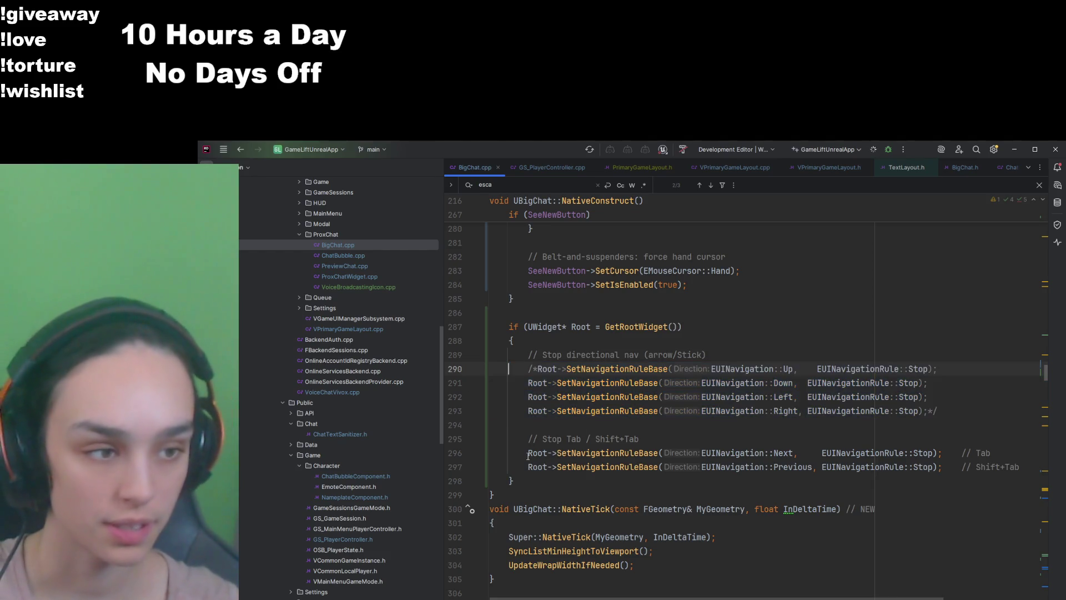
pyautogui.click(527, 468)
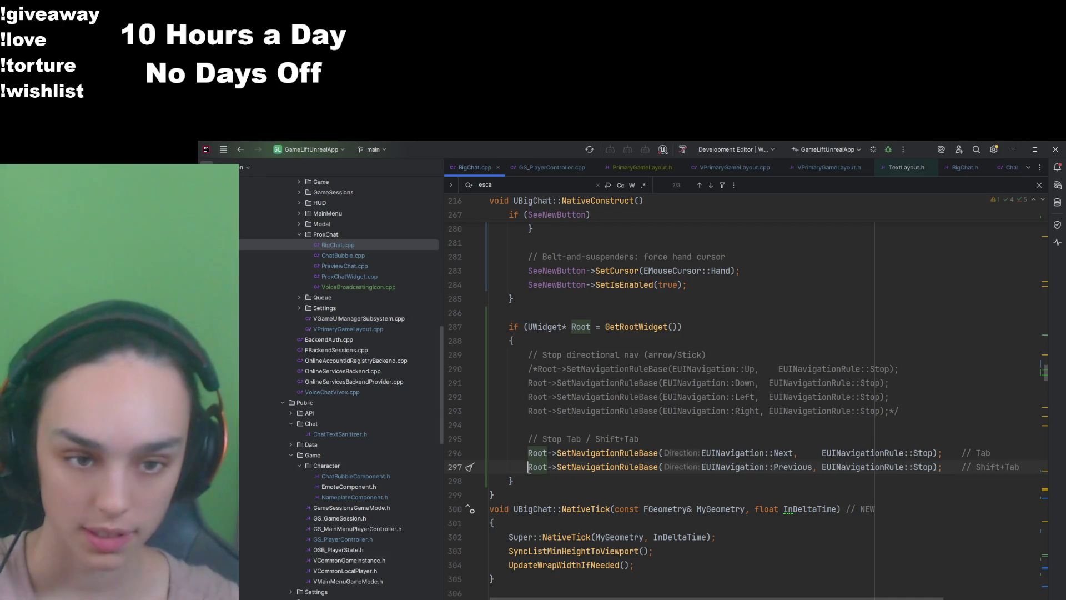
pyautogui.hotkey('ctrl', '/')
pyautogui.click(789, 398)
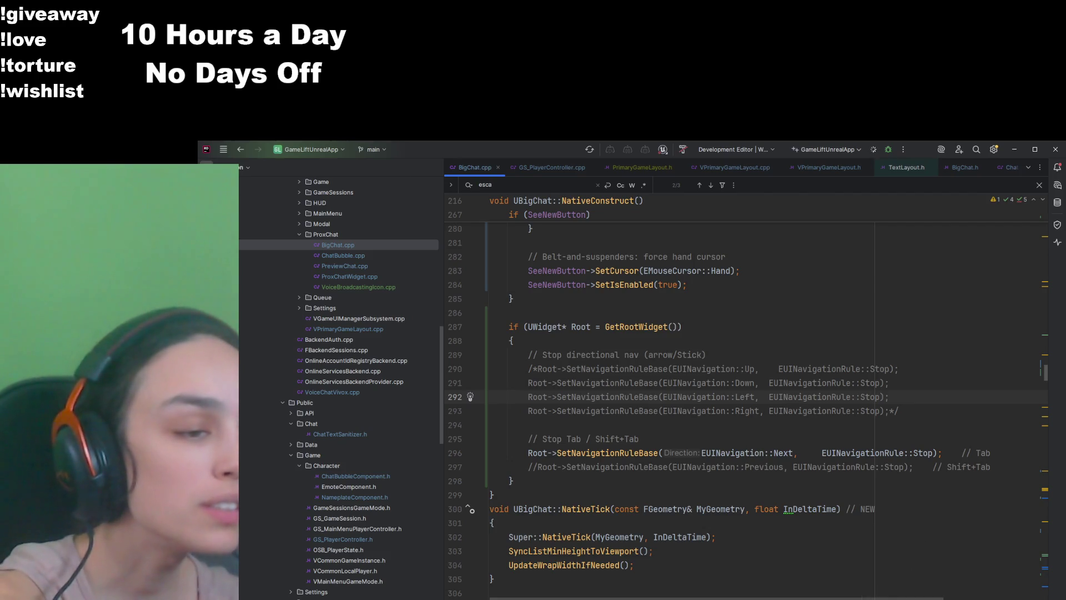
pyautogui.click(911, 369)
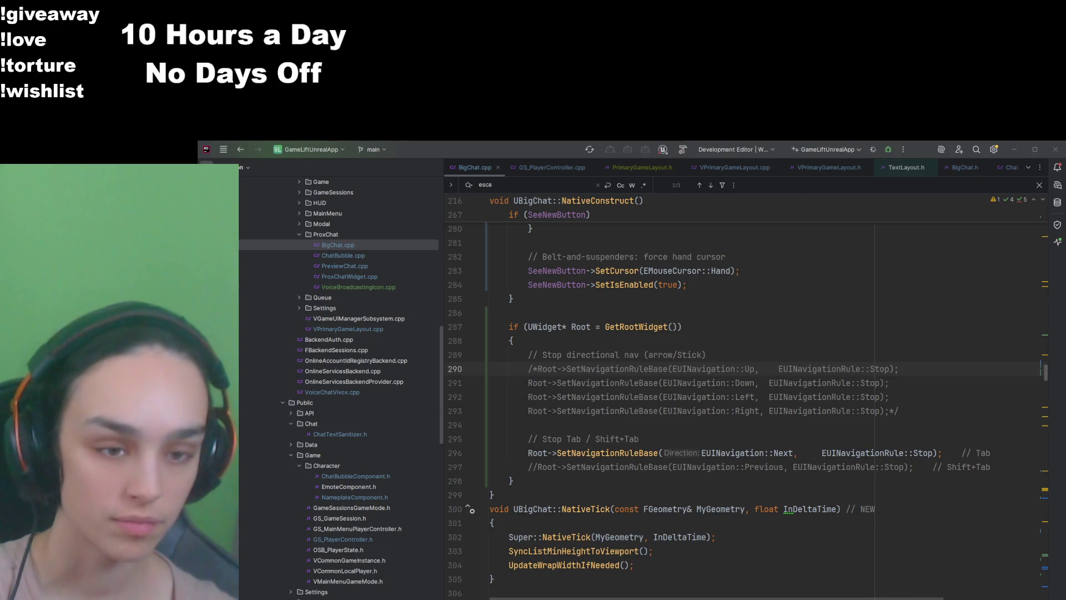
pyautogui.hotkey('ctrl', 'F5')
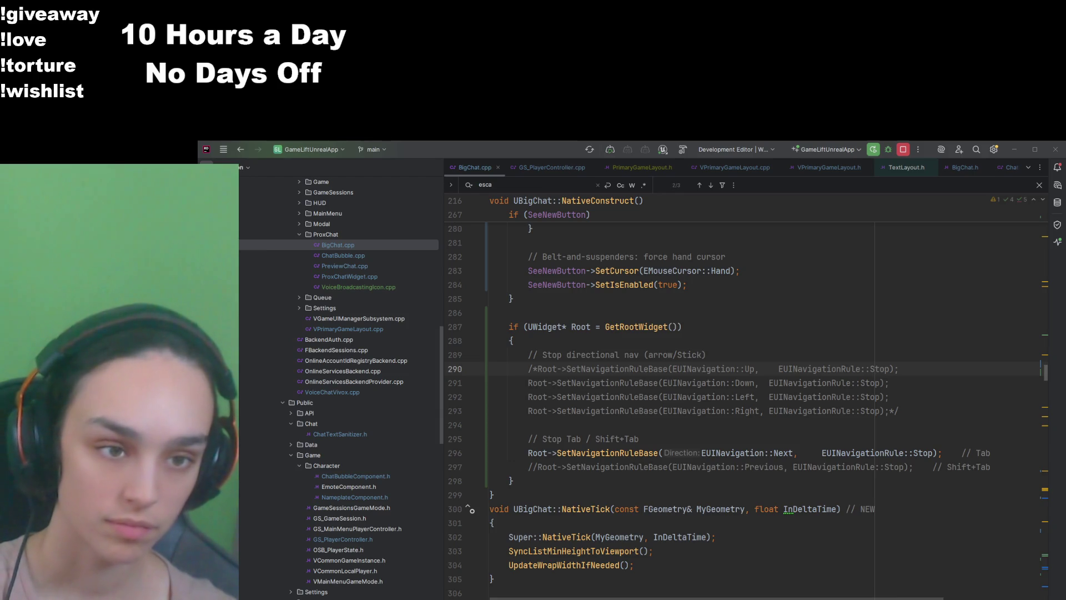
# Step: Bring the running game's main menu with PLAY, SETTINGS and QUIT to the front
pyautogui.hotkey('alt', 'Tab')
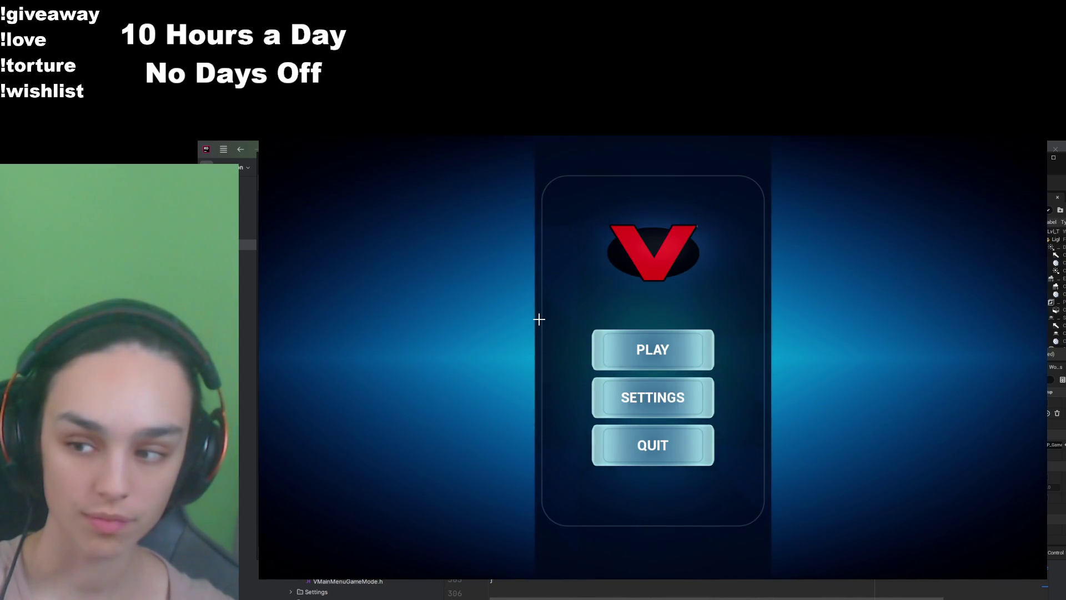
# Step: Start play, walk the character toward the green ramp and cylinder, and open the chat screen
pyautogui.click(673, 367)
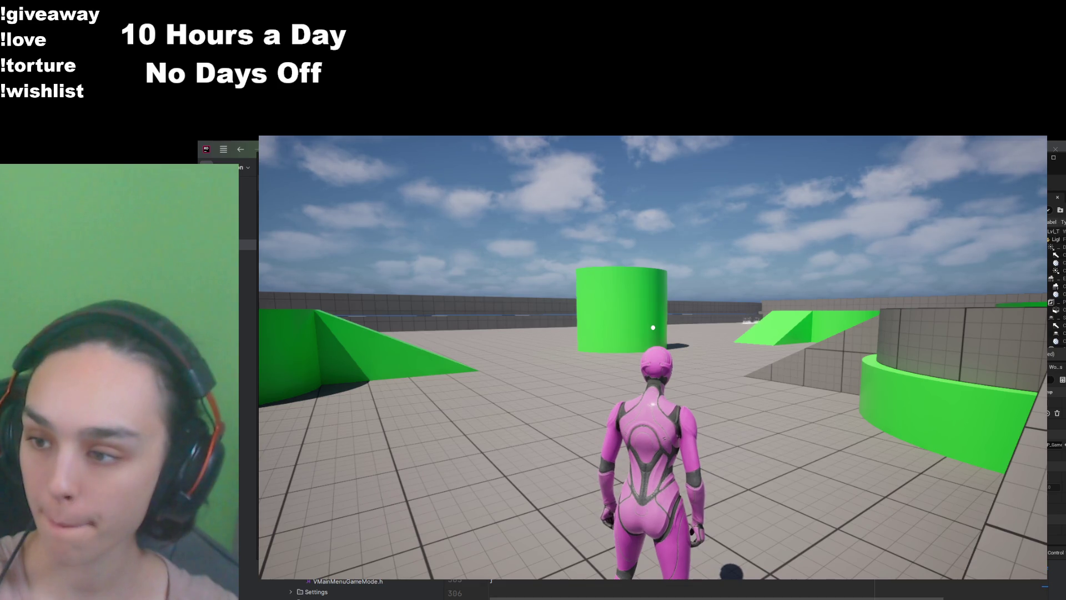
pyautogui.moveTo(654, 327)
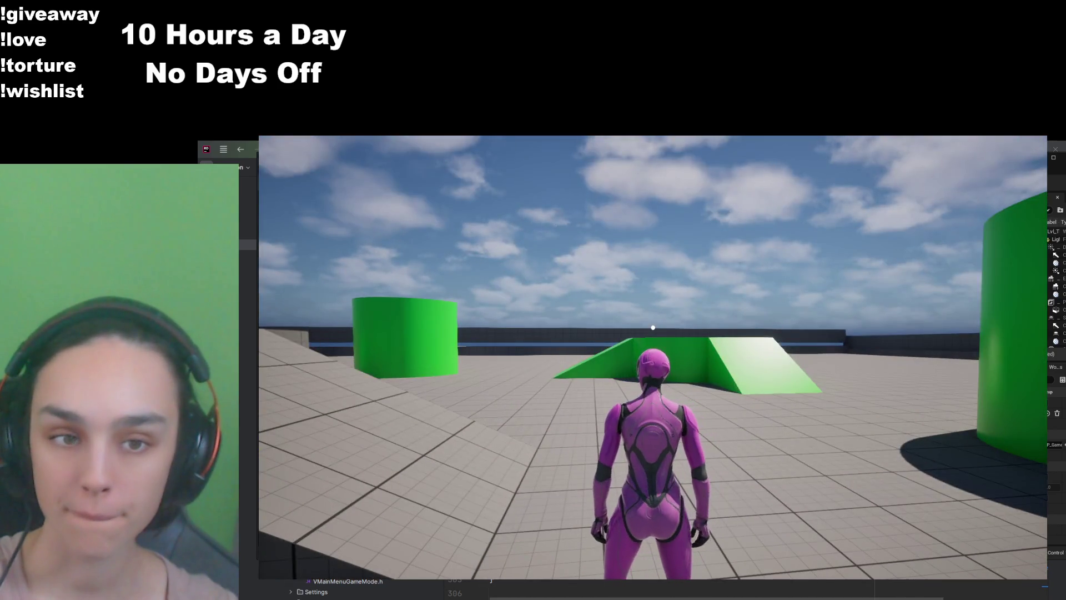
pyautogui.press('w')
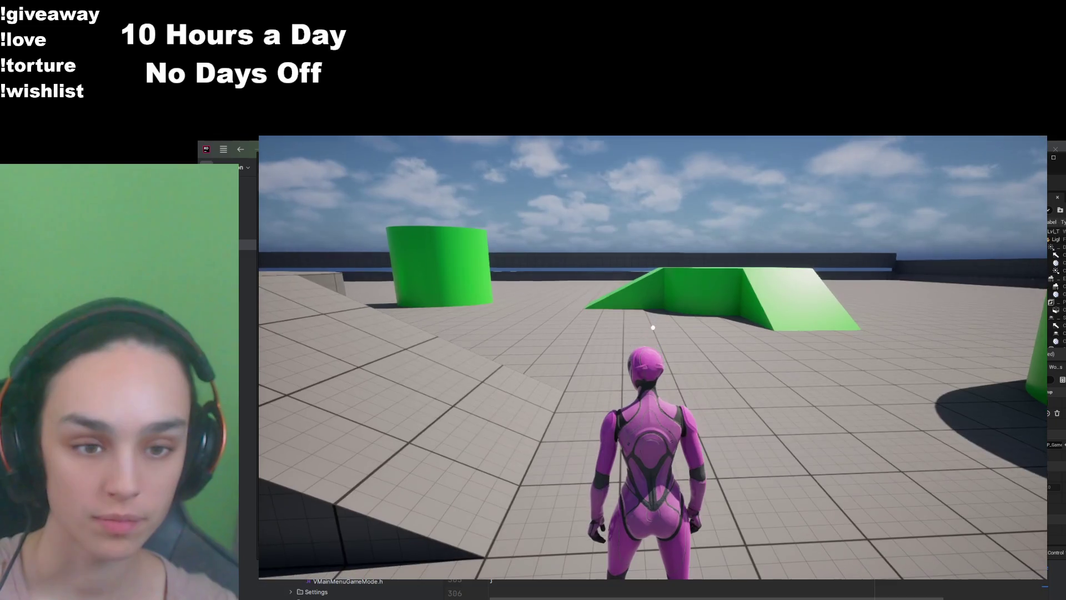
pyautogui.press('w')
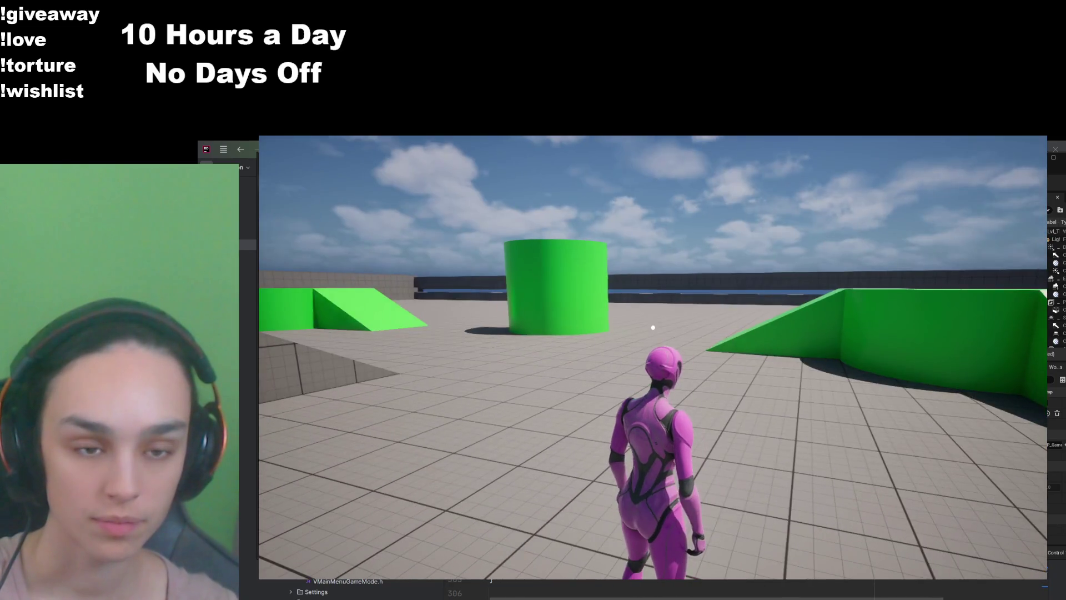
pyautogui.press('w')
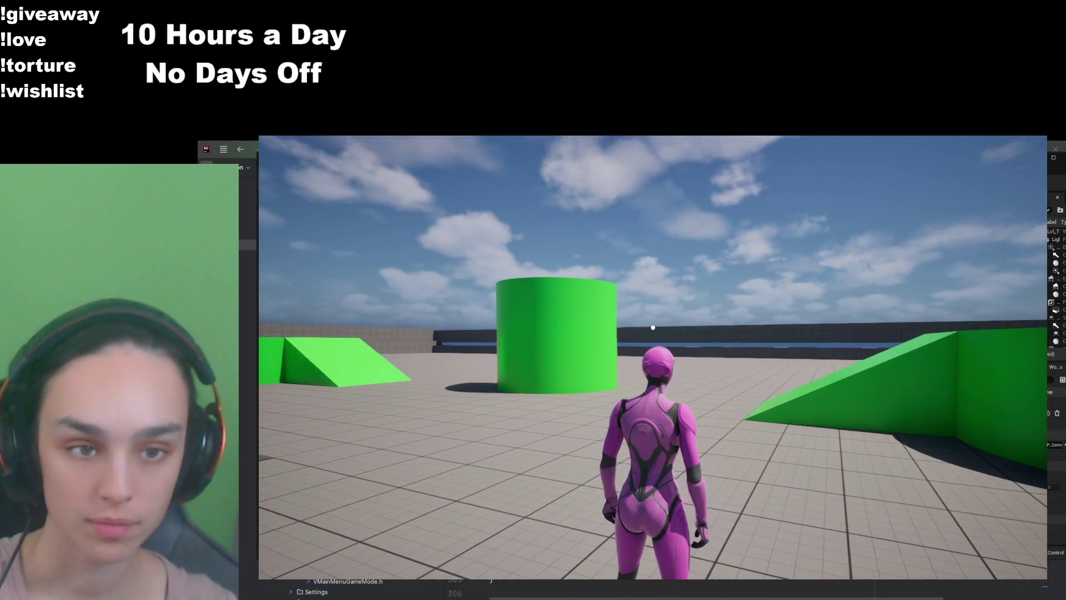
pyautogui.press('Escape')
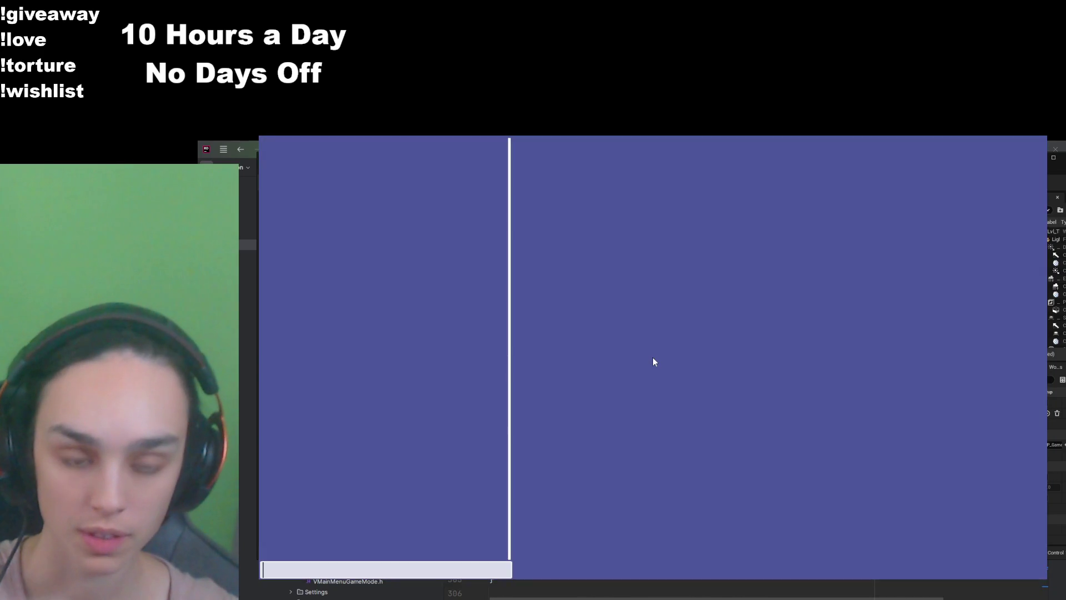
# Step: Send 'hi' and three long pasted test messages in the chat
pyautogui.write('hi')
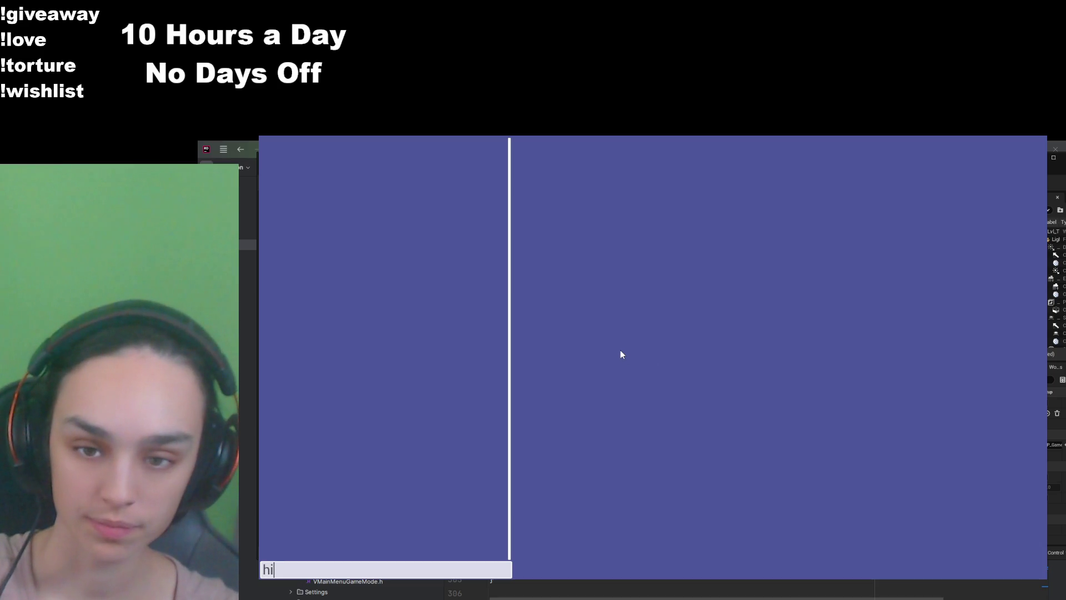
pyautogui.press('Return')
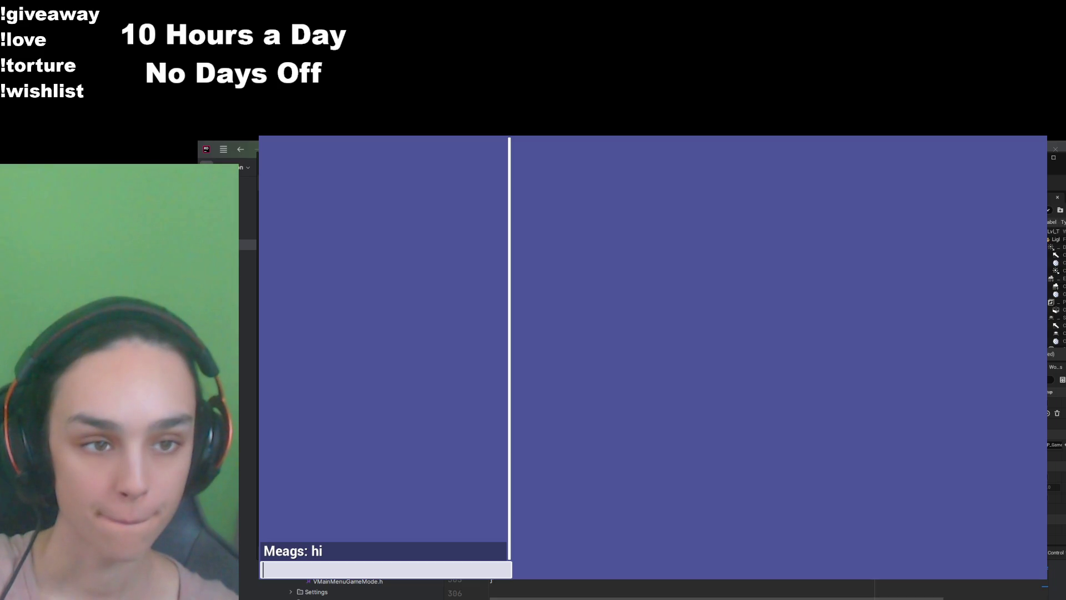
pyautogui.hotkey('ctrl', 'v')
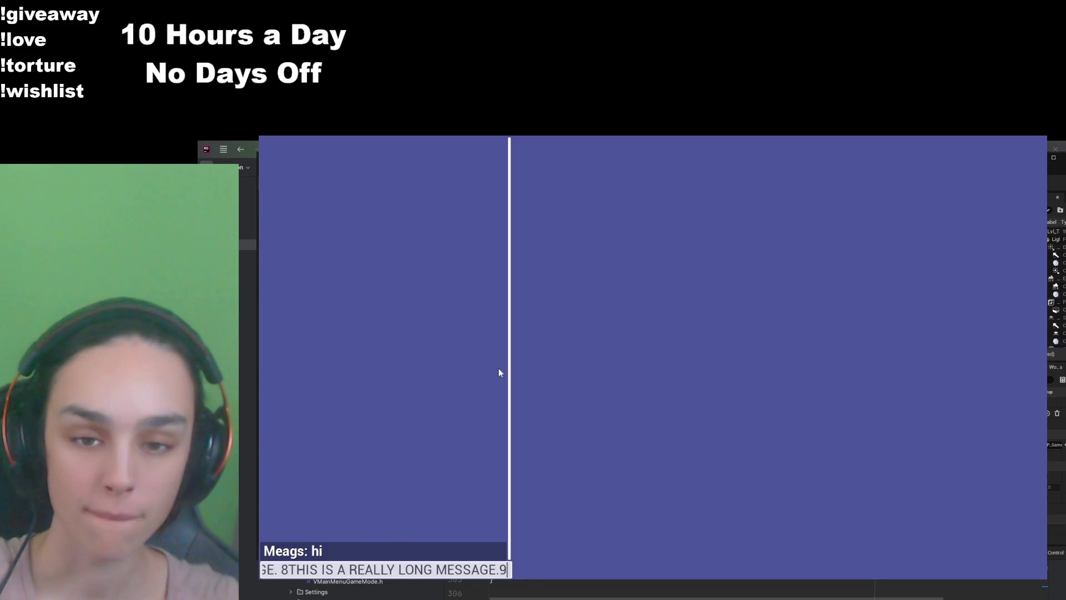
pyautogui.press('Return')
pyautogui.hotkey('ctrl', 'v')
pyautogui.press('Return')
pyautogui.hotkey('ctrl', 'v')
pyautogui.press('Return')
pyautogui.hotkey('ctrl', 'v')
pyautogui.press('Return')
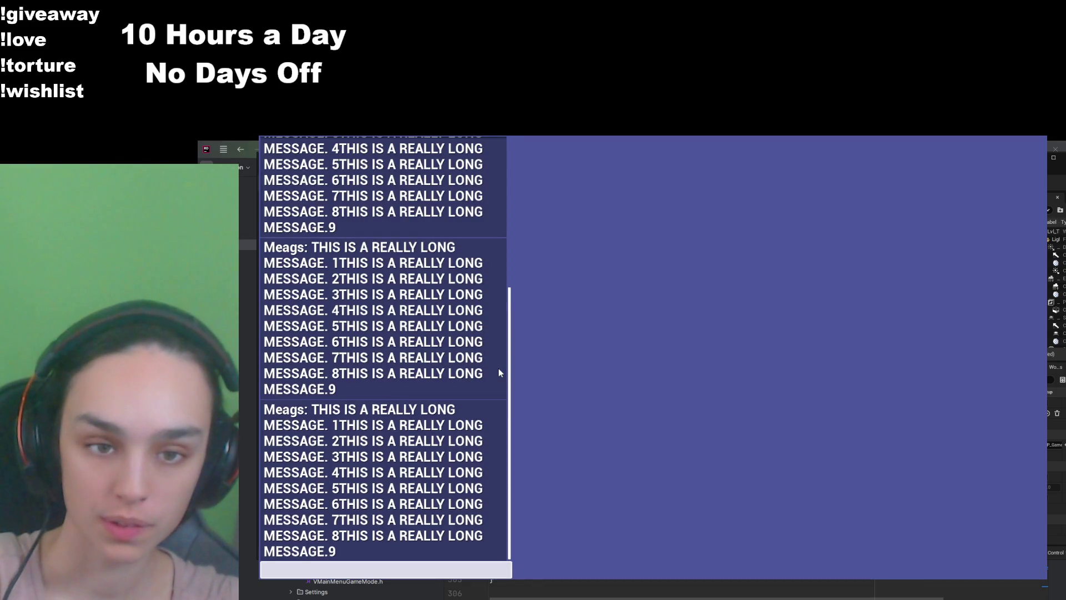
pyautogui.scroll(1, 498, 368)
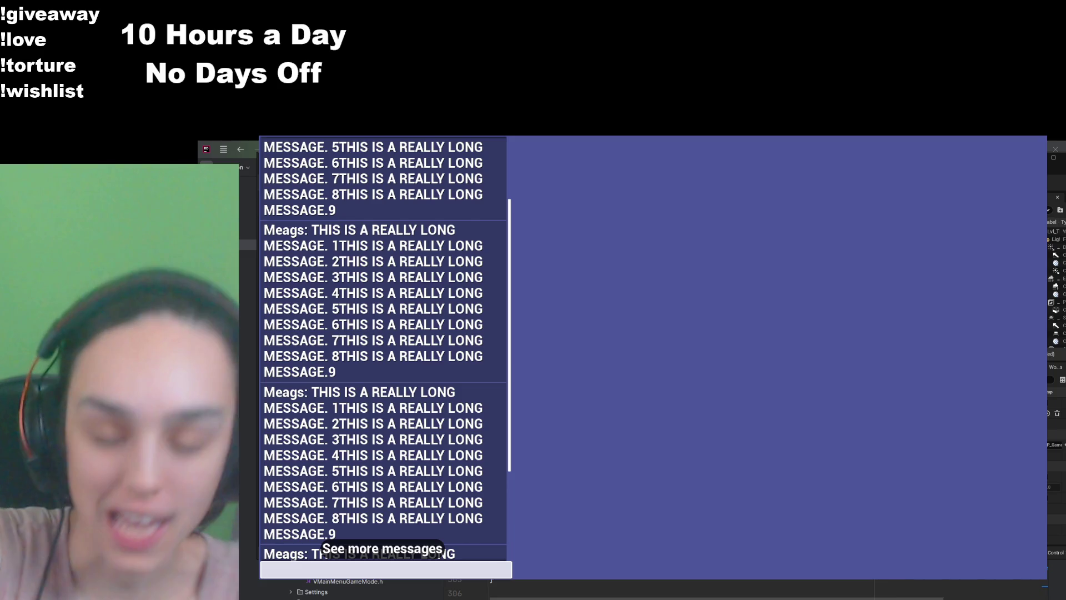
# Step: Jump to the newest messages, type 'dwdbd' and close chat, then quit the session from the pause menu
pyautogui.click(414, 549)
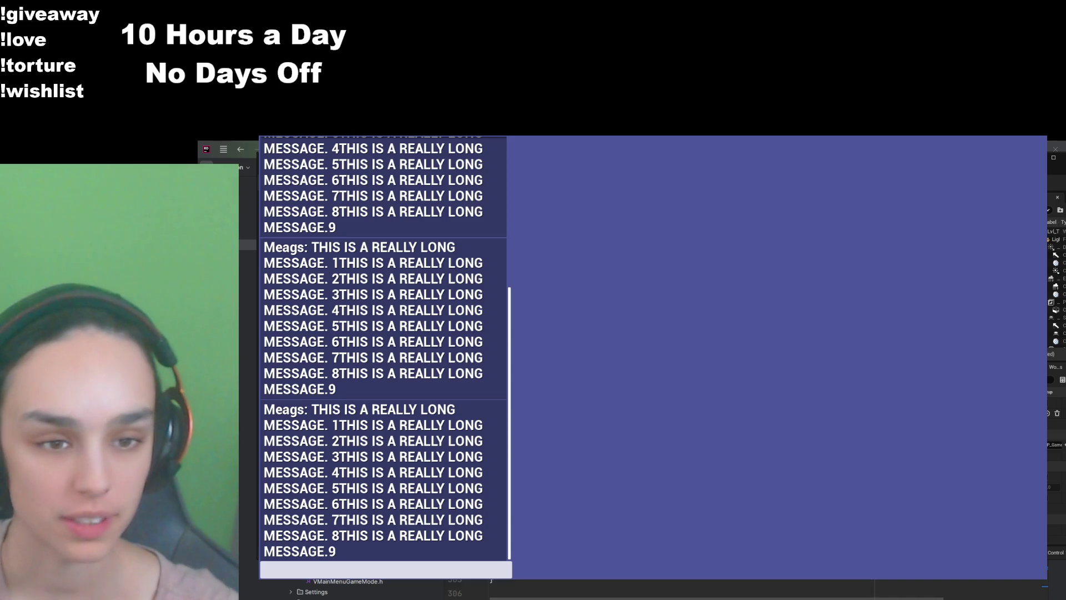
pyautogui.write('dwdbd')
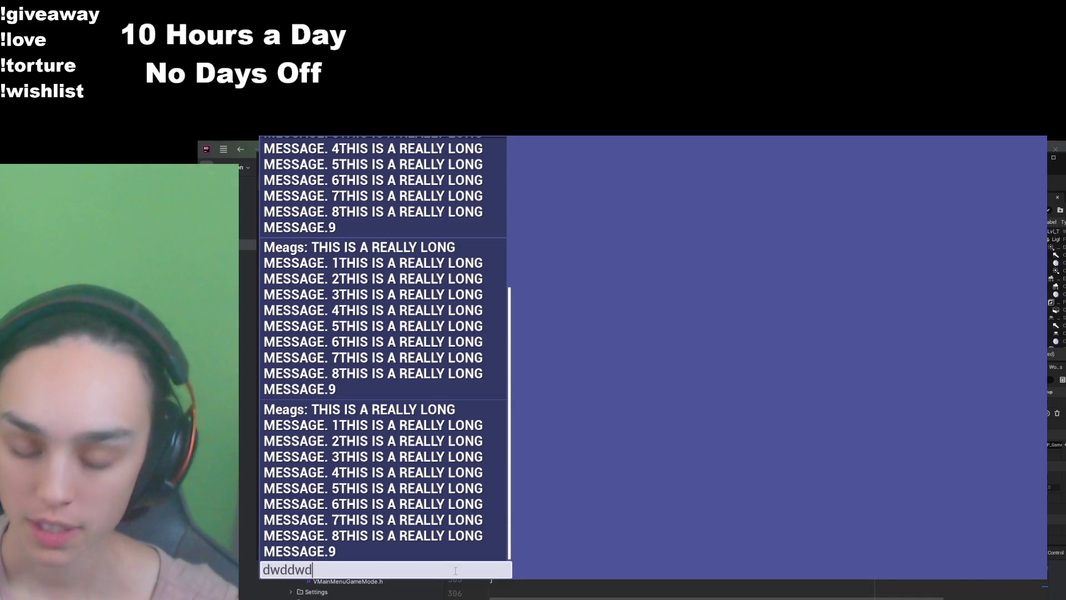
pyautogui.press('Return')
pyautogui.press('Return')
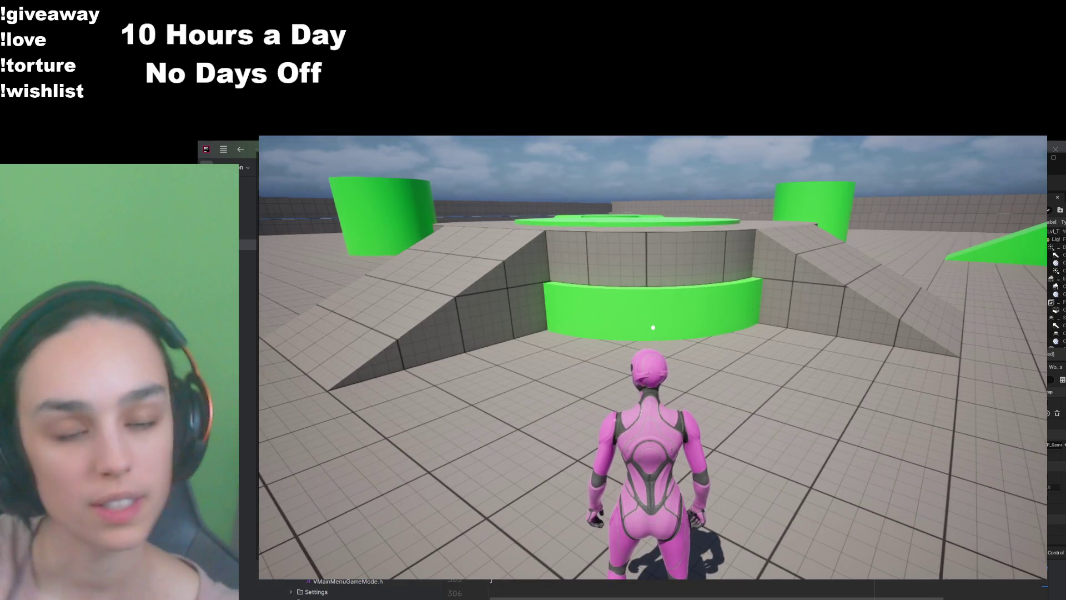
pyautogui.press('Escape')
pyautogui.click(618, 469)
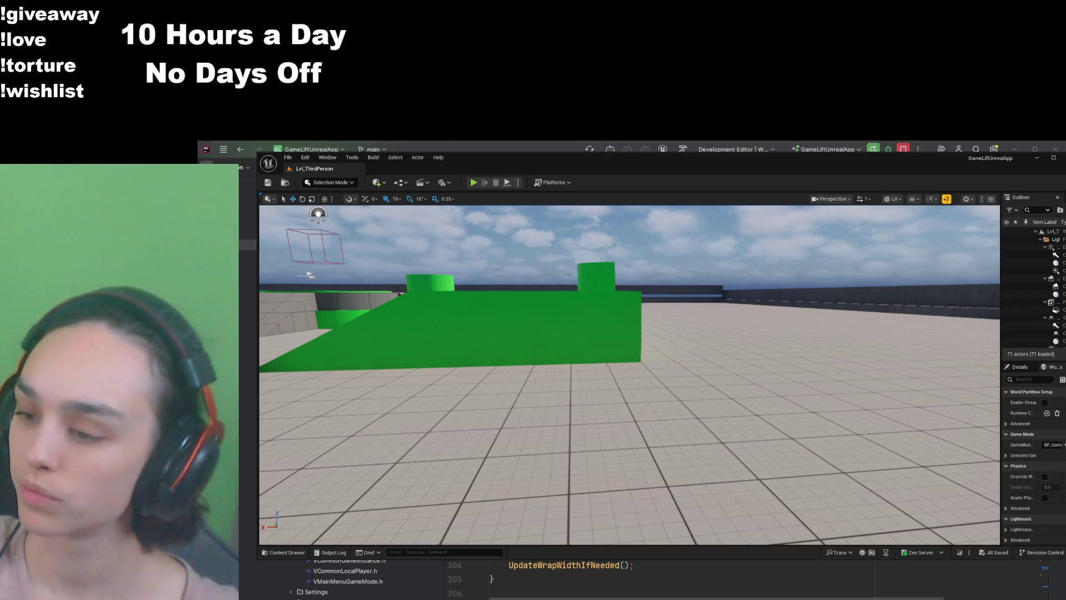
# Step: Return to Rider and scroll BigChat.cpp down to the OnEntryCommitted function
pyautogui.hotkey('alt', 'Tab')
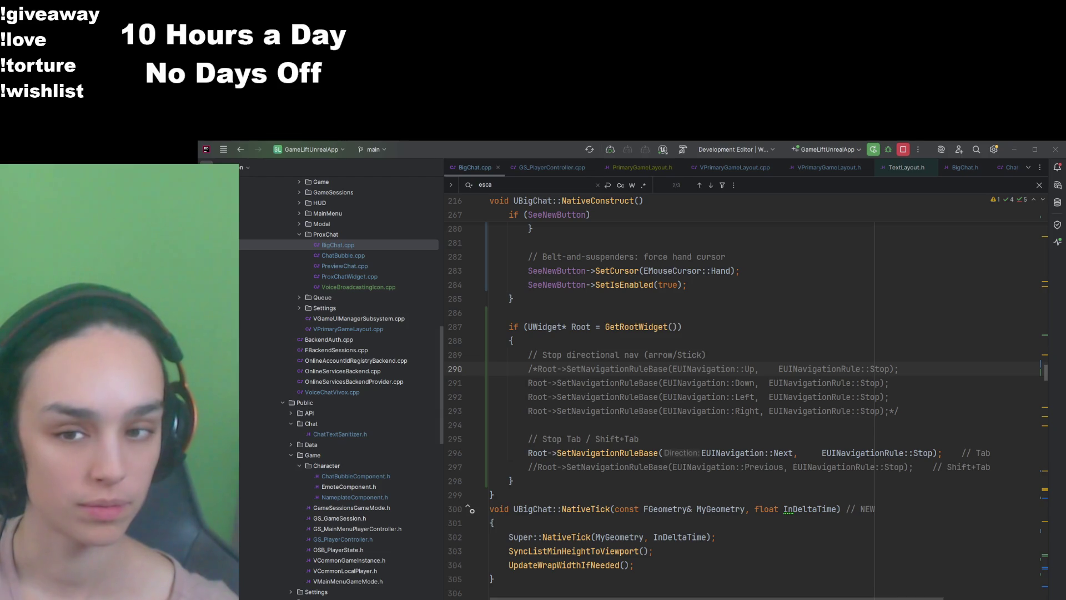
pyautogui.scroll(-20, 745, 397)
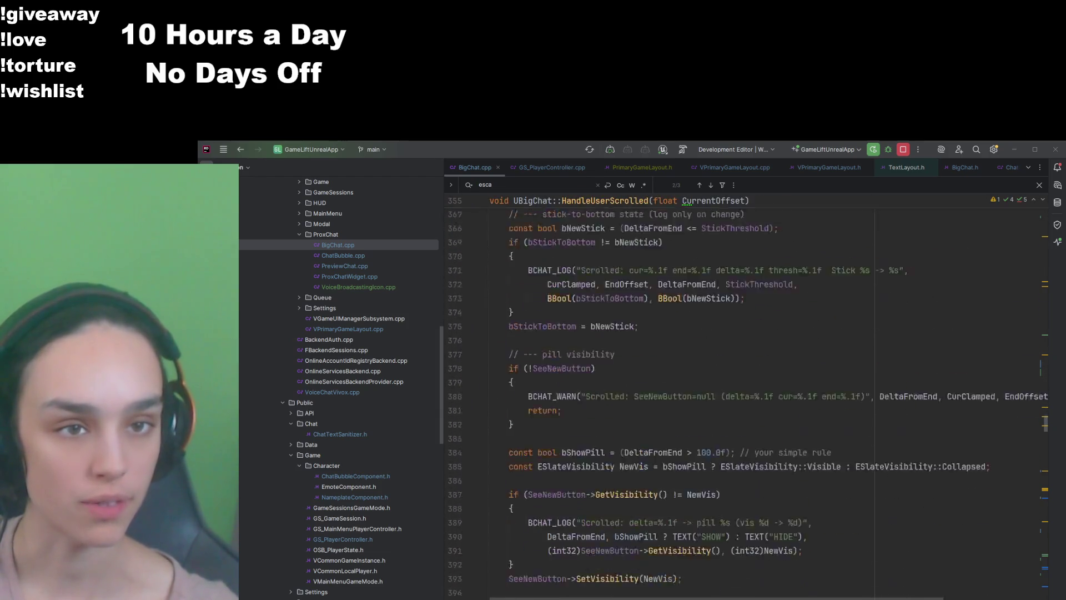
pyautogui.scroll(-15, 745, 397)
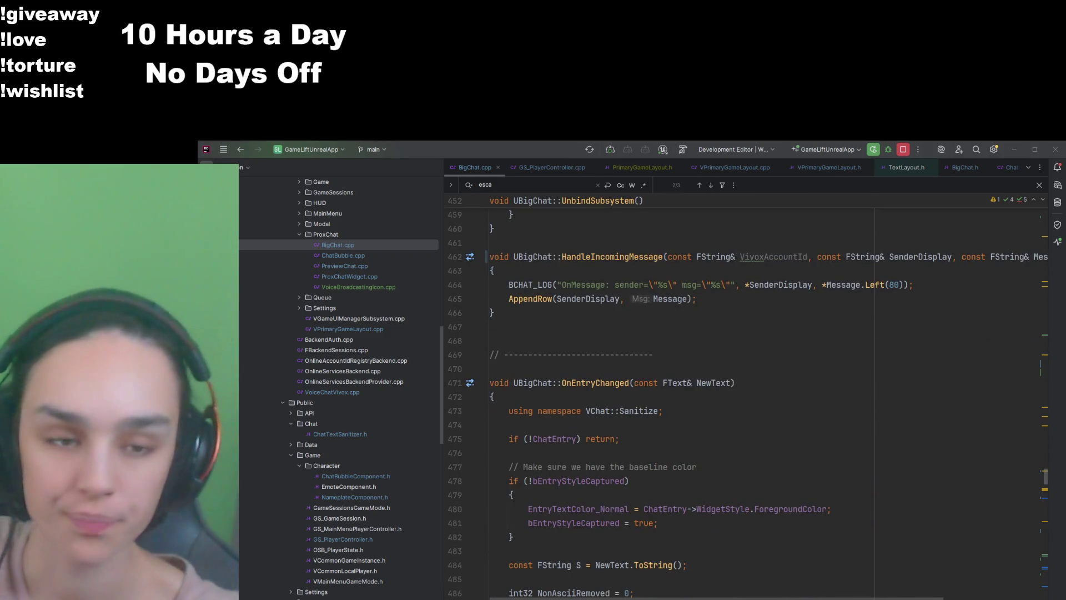
pyautogui.scroll(-11, 745, 397)
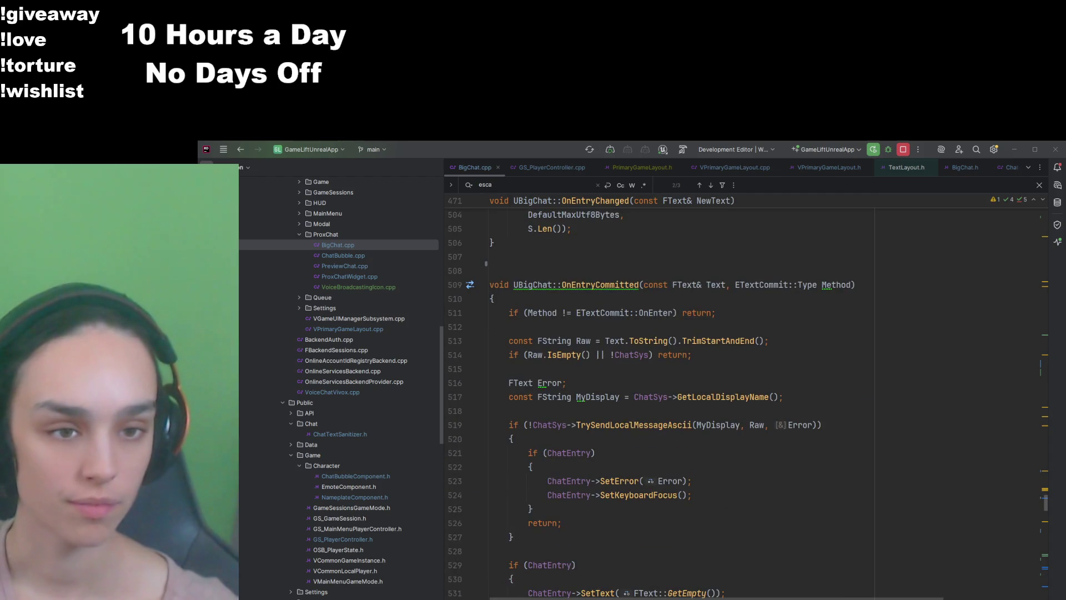
pyautogui.click(490, 327)
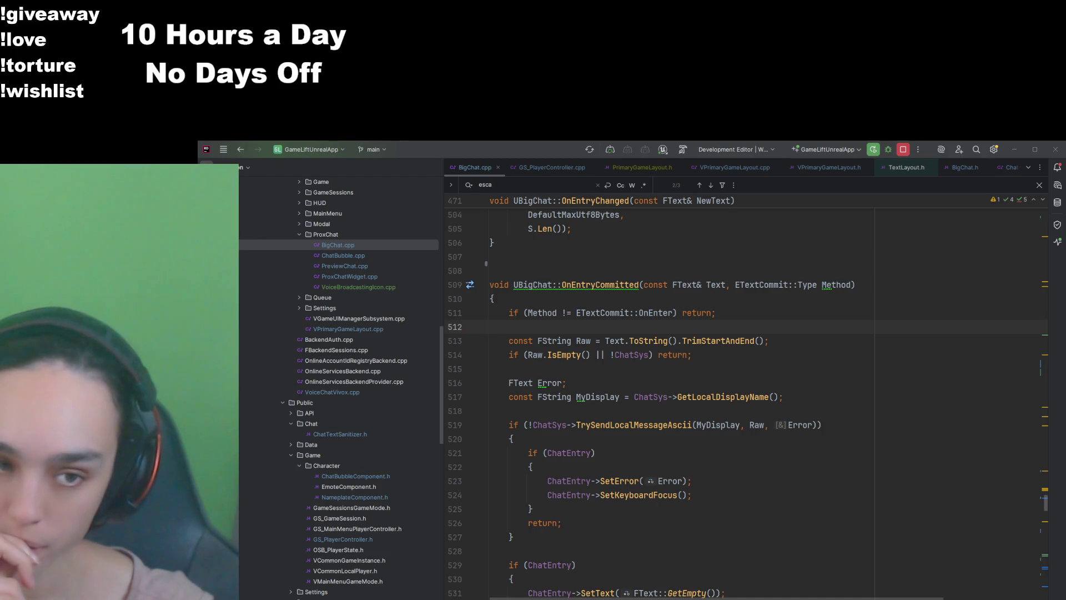
# Step: Jump from OnEntryCommitted to its binding to ChatEntry's commit event in NativeOnInitialized
pyautogui.keyDown('ctrl'); pyautogui.click(577, 284); pyautogui.keyUp('ctrl')
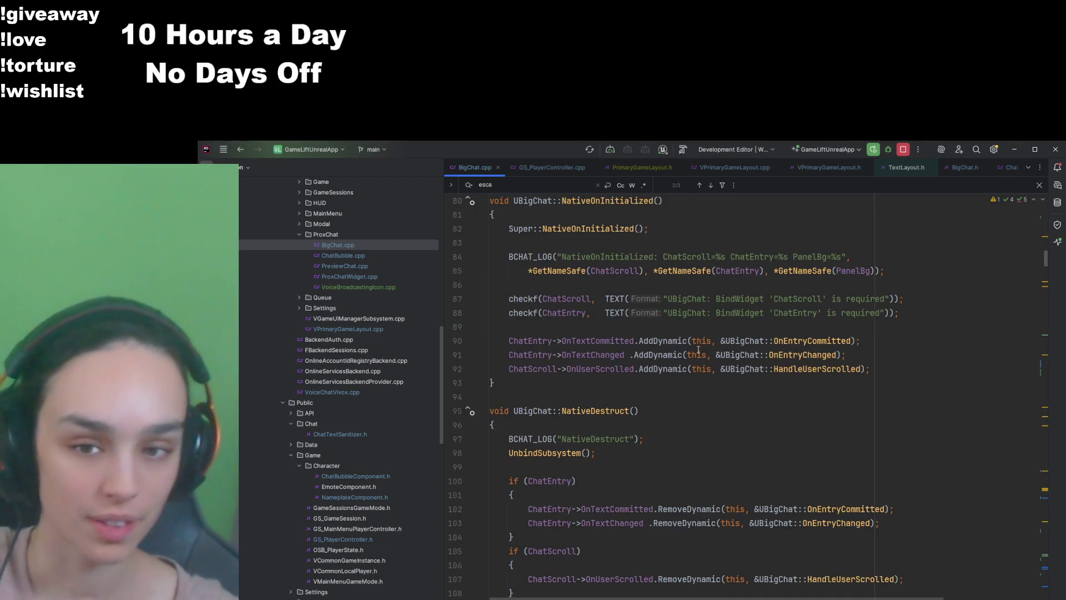
# Step: Scroll BigChat.cpp to NativeOnActivated and place the caret in the code
pyautogui.scroll(-12, 698, 350)
pyautogui.scroll(-16, 653, 402)
pyautogui.scroll(10, 651, 405)
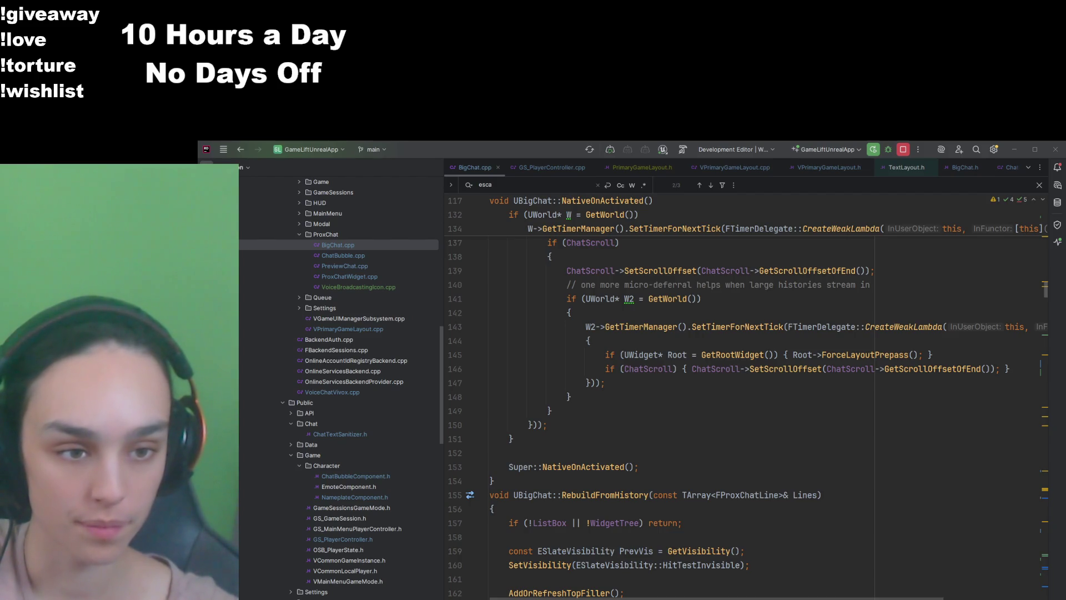
pyautogui.click(632, 451)
pyautogui.click(615, 446)
pyautogui.write("// Define a quick inline handler:     auto CloseOnTab = FSimpleDelegate::CreateUObject(this, &UBigChat::DeactivateWidget);      // Create a binding args with a raw key (Tab) and mark it Consume=True     FBindUIActionArgs Args;     Args.InputActionData = FUIActionBindingHandle::FInputActionData(EKeys::Tab); // direct key     Args.bConsumeInput = true;     Args.OnTriggered = CloseOnTab;      FUIActionBindingHandle Handle = RegisterUIActionBinding(Args);     // Store Handle if you want to unregister explicitly on deactivate; otherwise it'll go away when widget deactivates/destroys.")
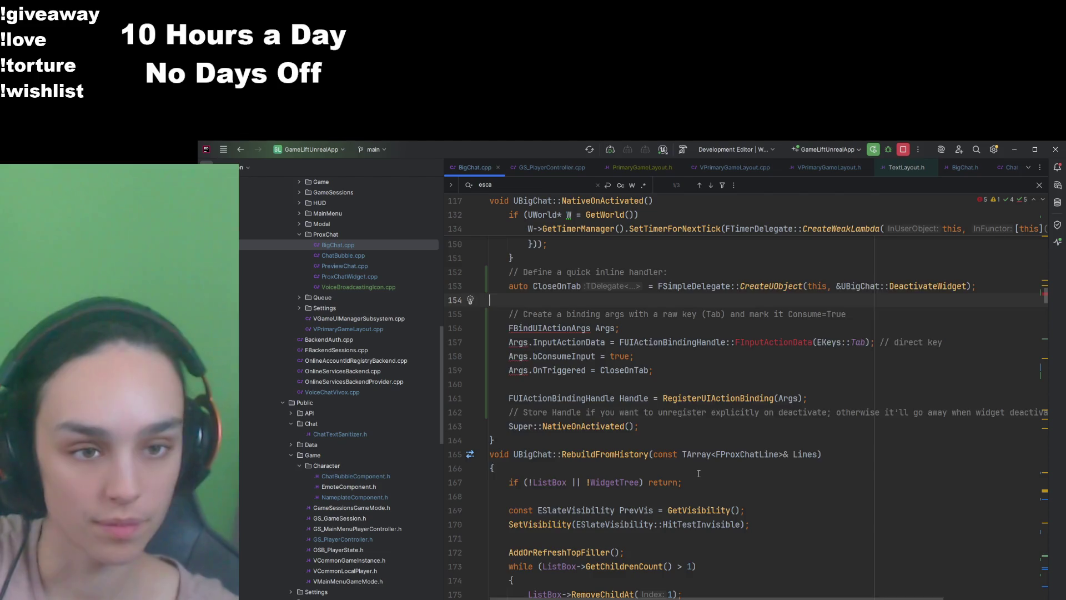
pyautogui.hotkey('ctrl', 'z')
pyautogui.hotkey('ctrl', 'z')
pyautogui.hotkey('alt', 'Tab')
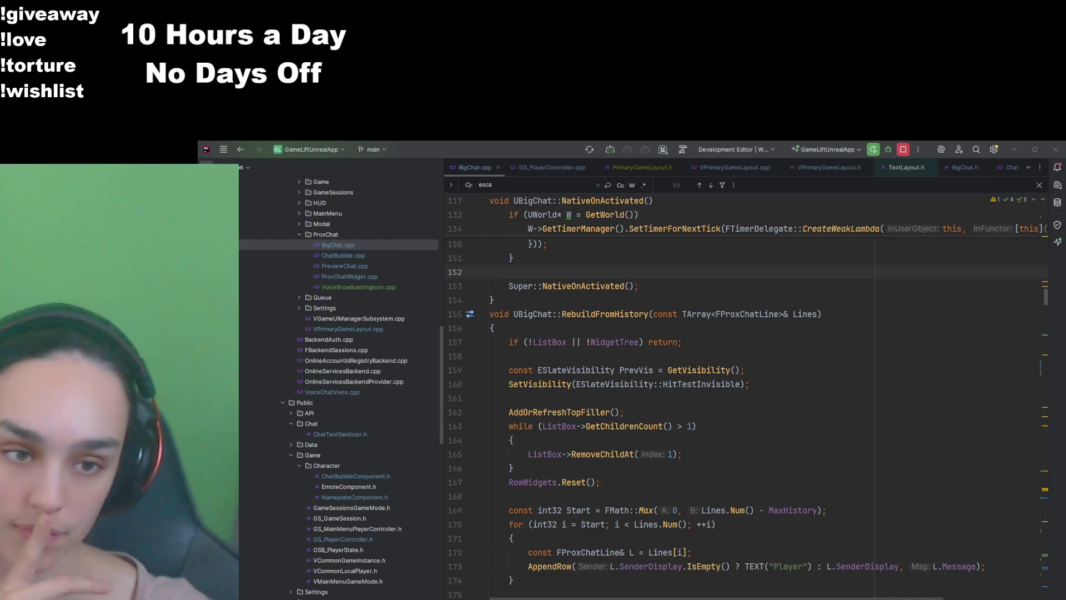
pyautogui.scroll(10, 744, 400)
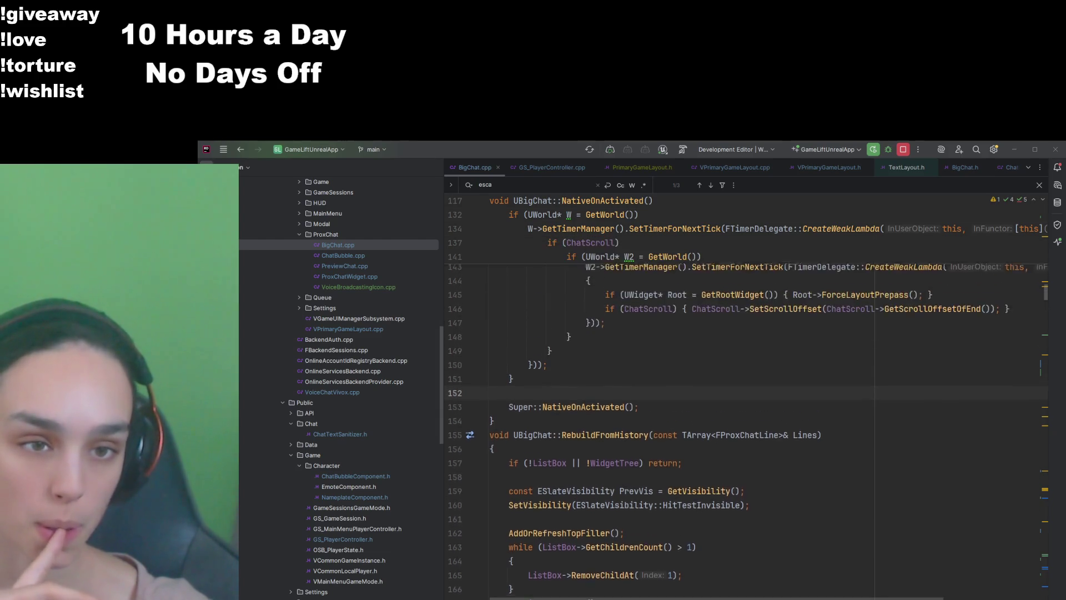
pyautogui.scroll(5, 744, 400)
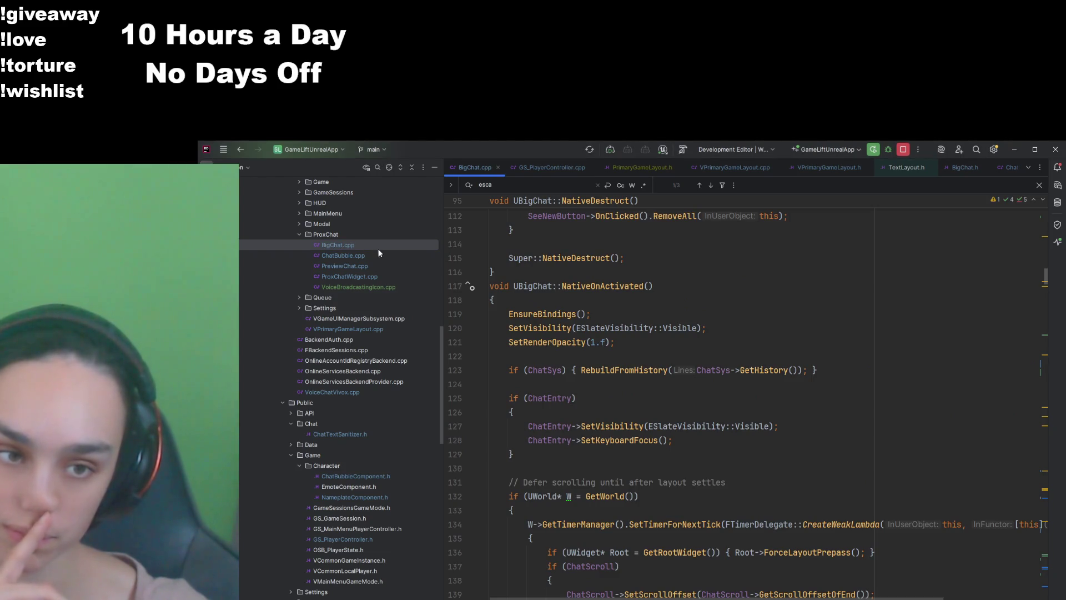
pyautogui.scroll(2, 763, 354)
pyautogui.scroll(9, 763, 354)
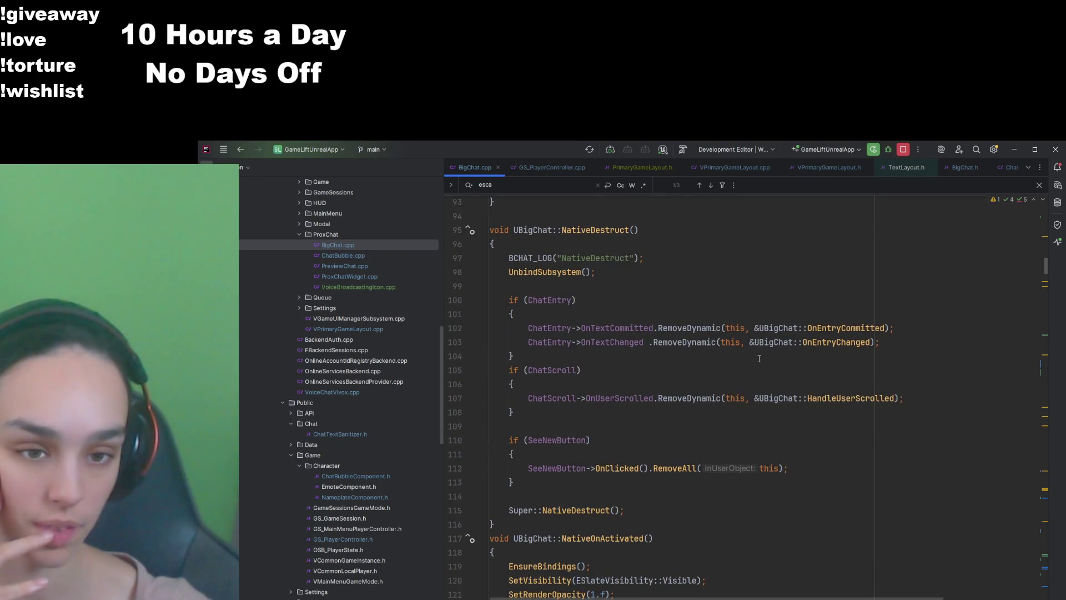
pyautogui.scroll(4, 759, 359)
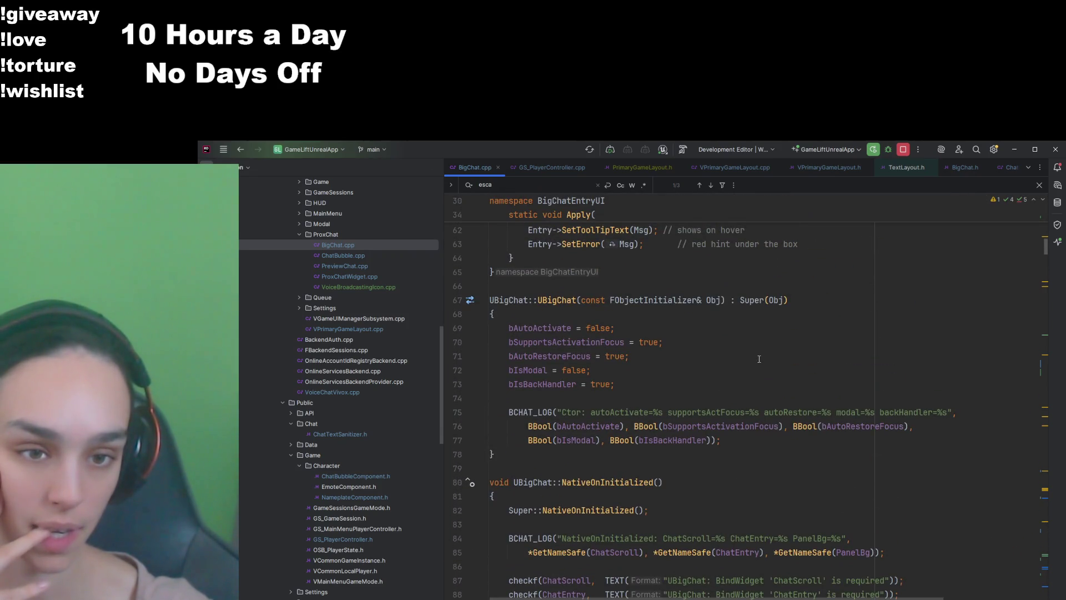
pyautogui.scroll(7, 759, 359)
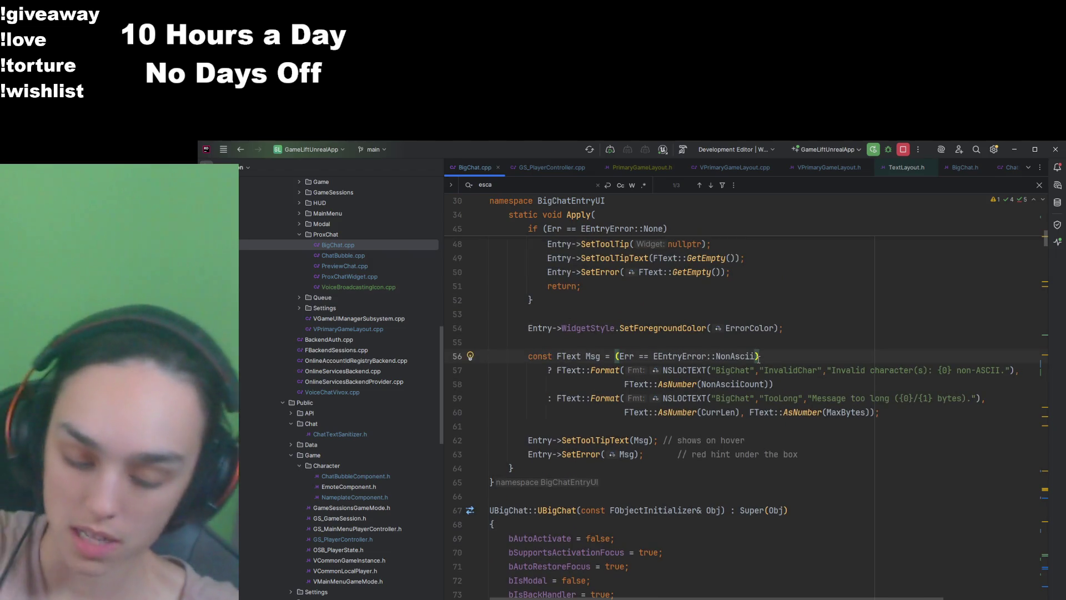
# Step: Find the 'tab' Stop rule in BigChat.cpp and open SetNavigationRuleBase's definition in Widget.cpp
pyautogui.hotkey('ctrl', 'f')
pyautogui.write('tab')
pyautogui.press('Return')
pyautogui.press('Return')
pyautogui.press('Return')
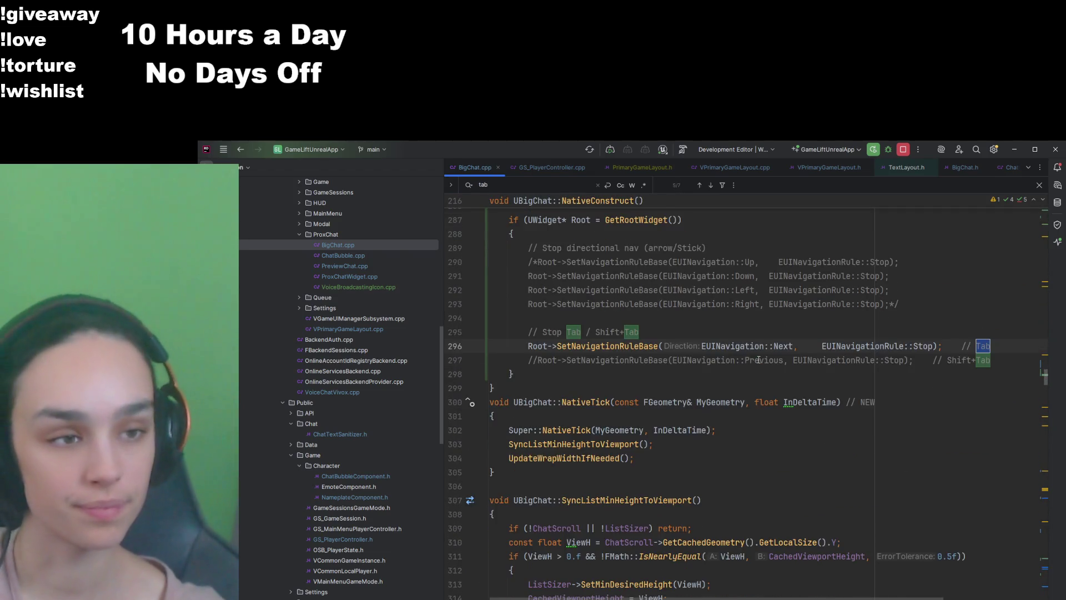
pyautogui.press('Return')
pyautogui.press('Return')
pyautogui.press('Return')
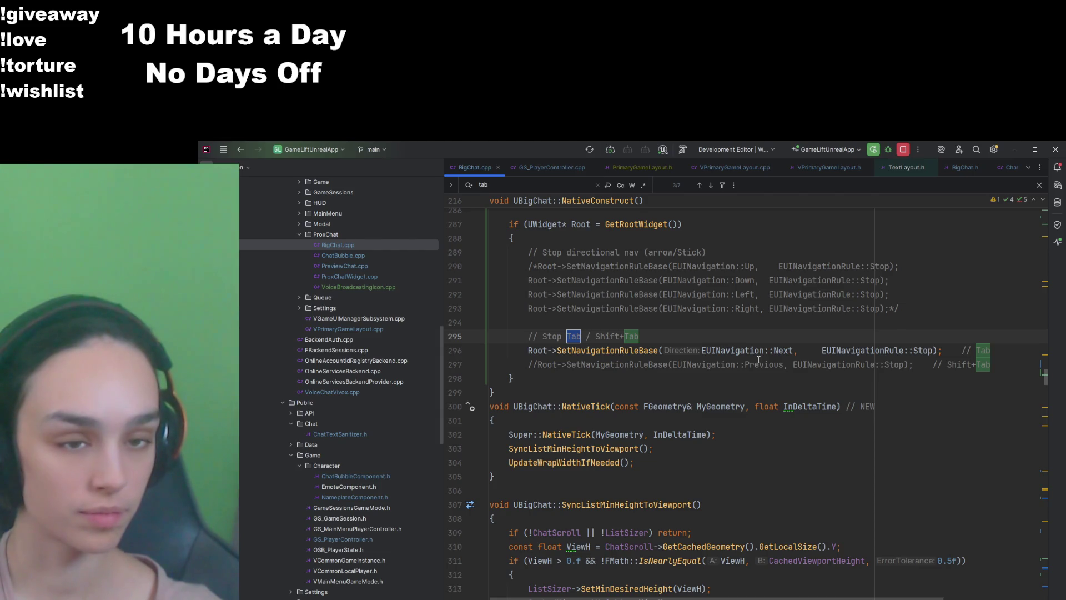
pyautogui.click(571, 350)
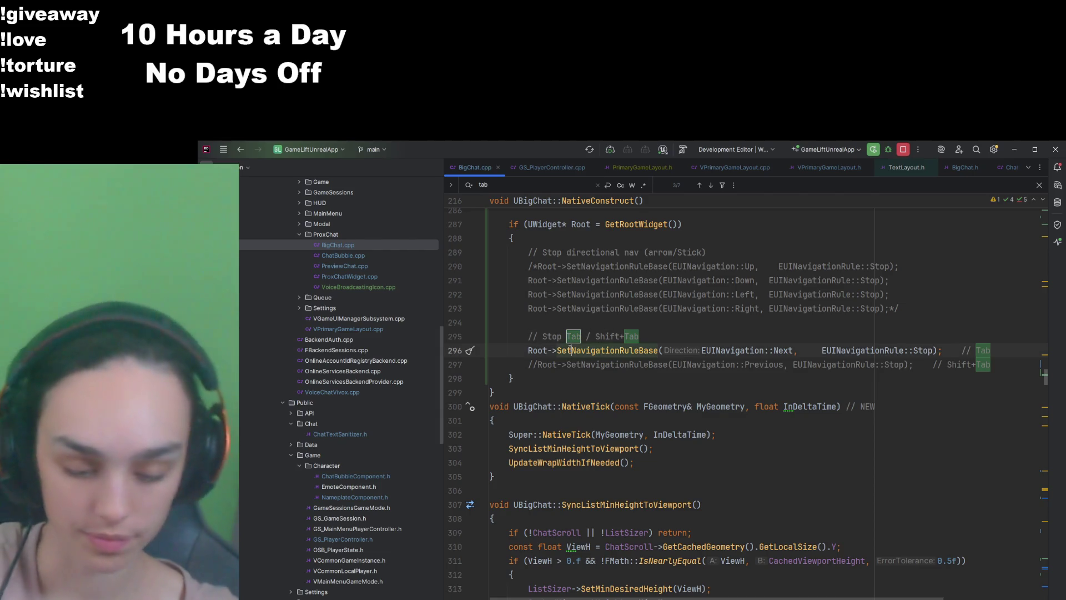
pyautogui.keyDown('ctrl'); pyautogui.click(571, 350); pyautogui.keyUp('ctrl')
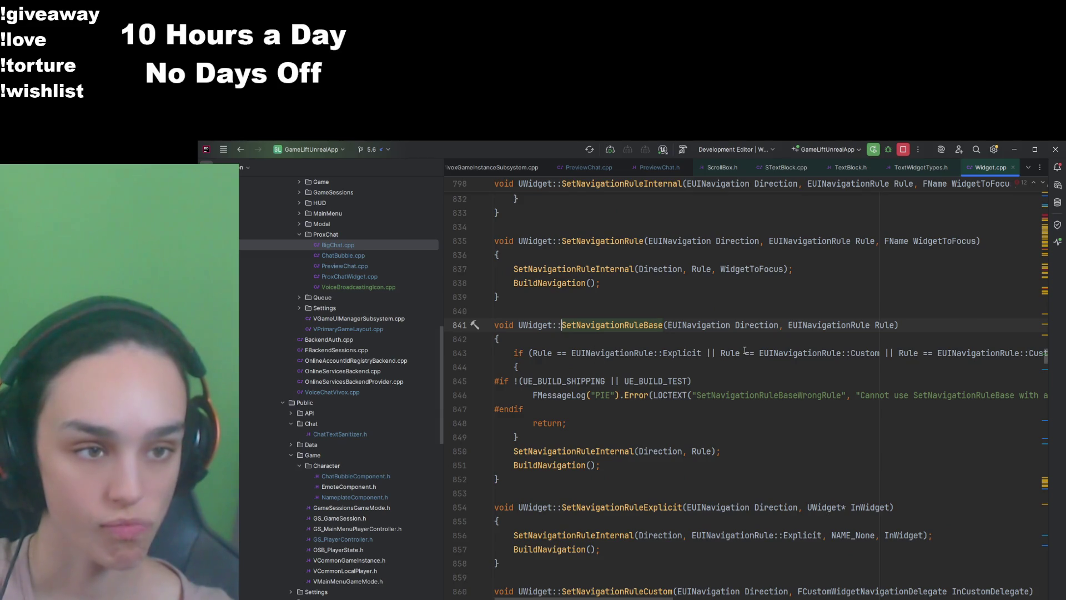
# Step: Jump to the SetNavigationRuleBase declaration in Widget.h and look over the surrounding code
pyautogui.hotkey('ctrl', 'b')
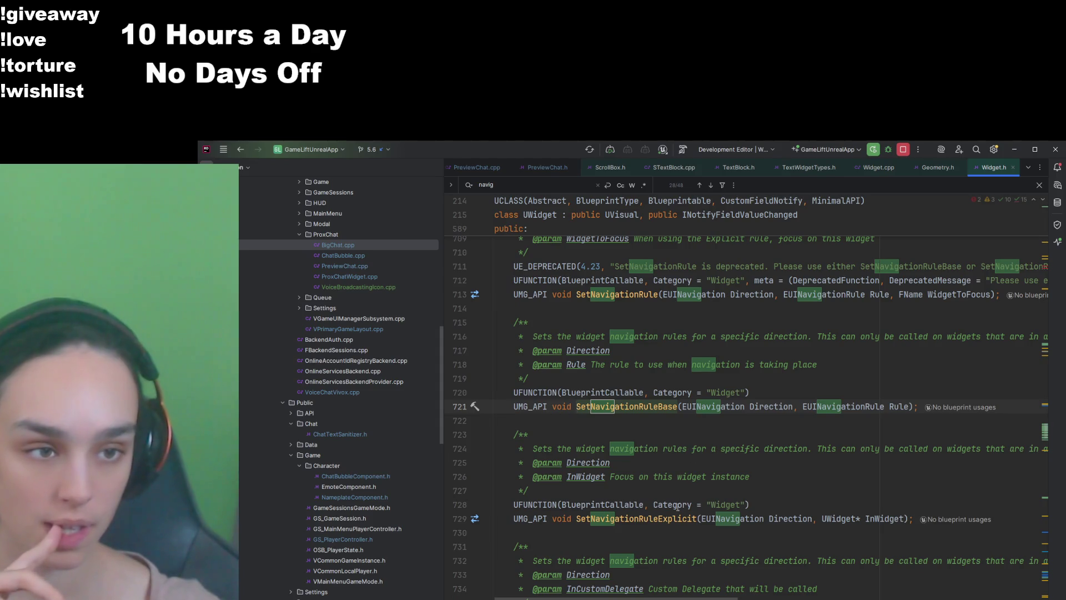
pyautogui.moveTo(636, 599)
pyautogui.mouseDown()
pyautogui.moveTo(850, 594)
pyautogui.moveTo(620, 598)
pyautogui.mouseUp()
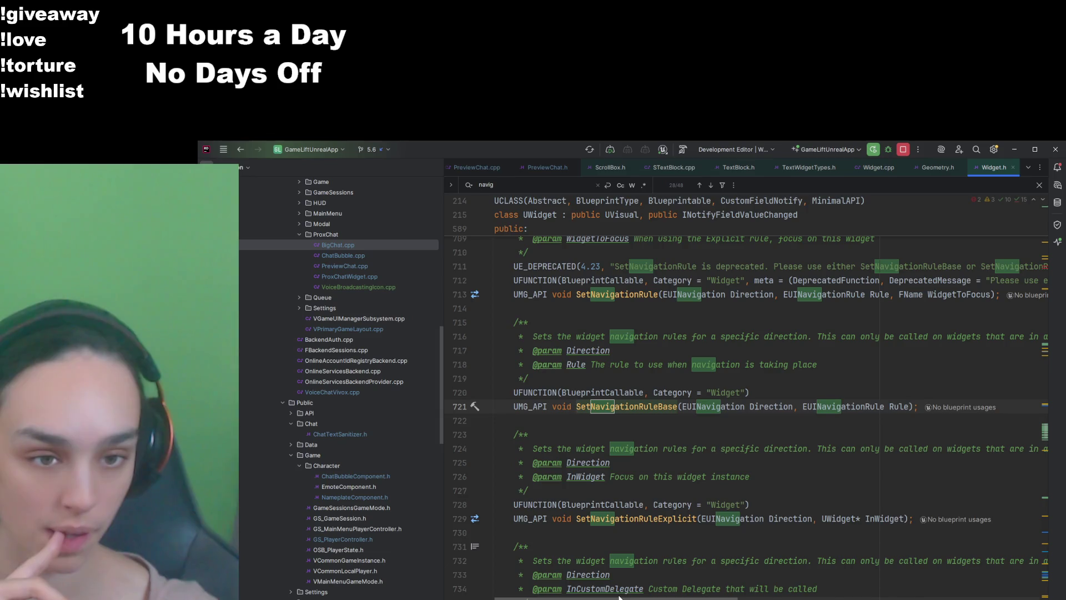
pyautogui.scroll(3, 687, 482)
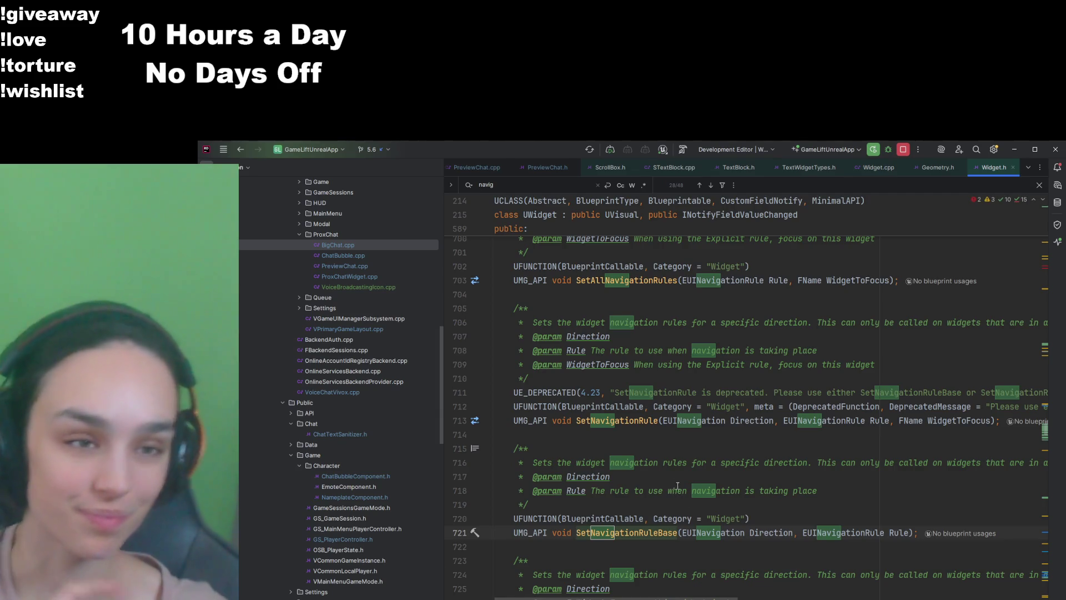
pyautogui.hscroll(1, 677, 485)
pyautogui.hscroll(3, 596, 586)
pyautogui.hscroll(-4, 596, 586)
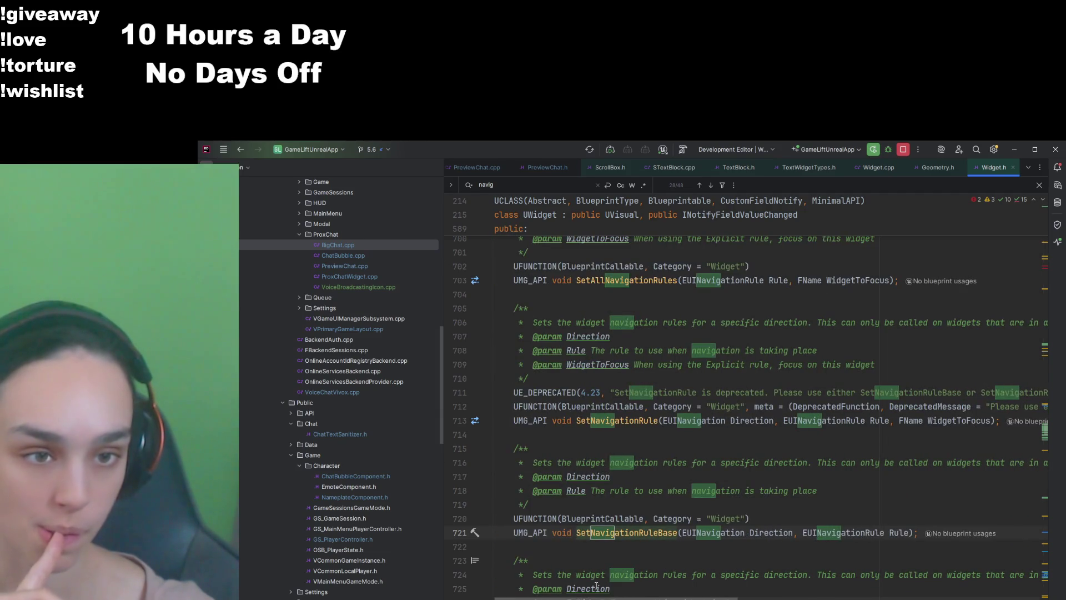
pyautogui.scroll(4, 623, 389)
pyautogui.scroll(-10, 623, 389)
pyautogui.scroll(-3, 620, 391)
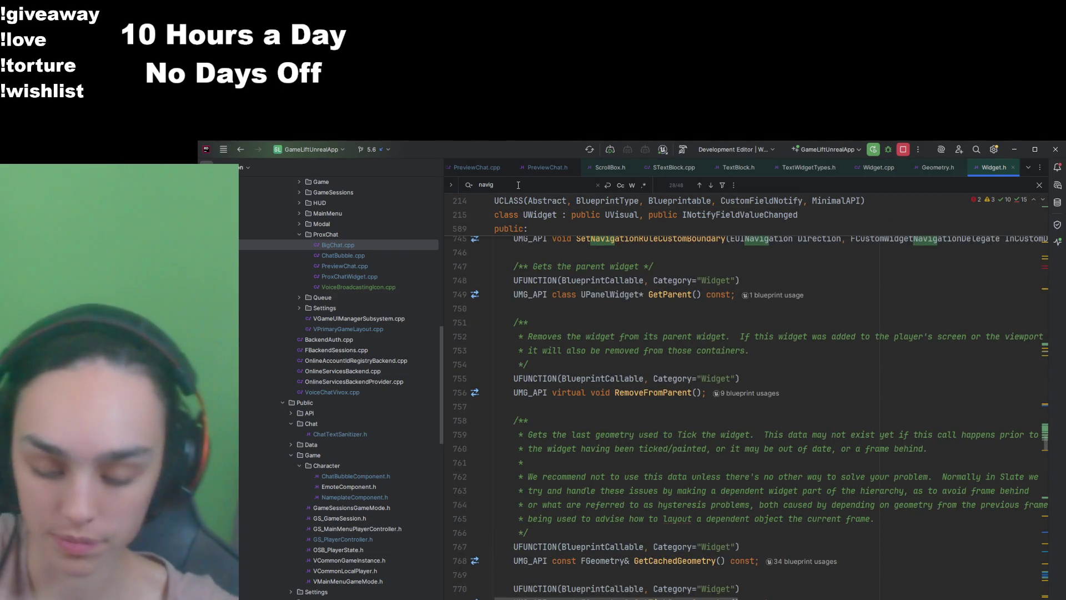
# Step: Search Widget.h for "navigation" and step through matches, including BuildNavigation and those near line 708
pyautogui.write('ation')
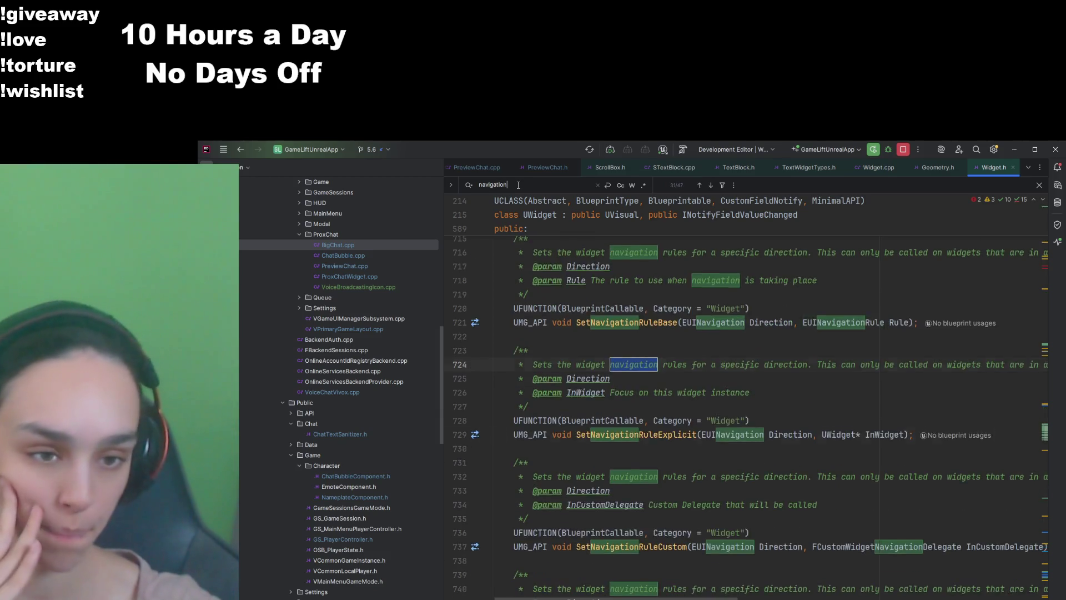
pyautogui.press('Return')
pyautogui.press('Return')
pyautogui.press('Return')
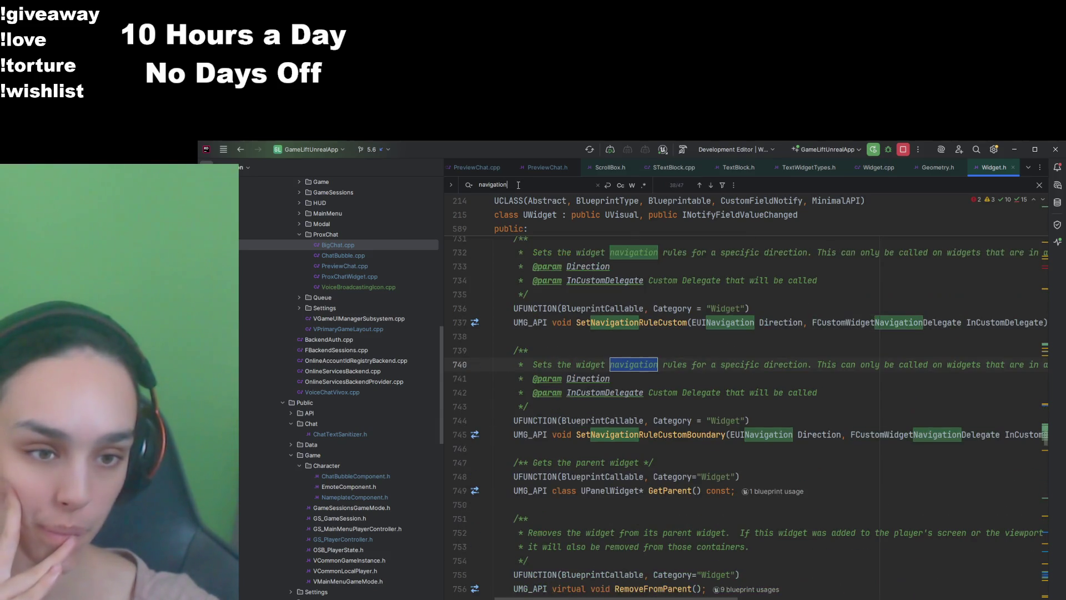
pyautogui.press('Return')
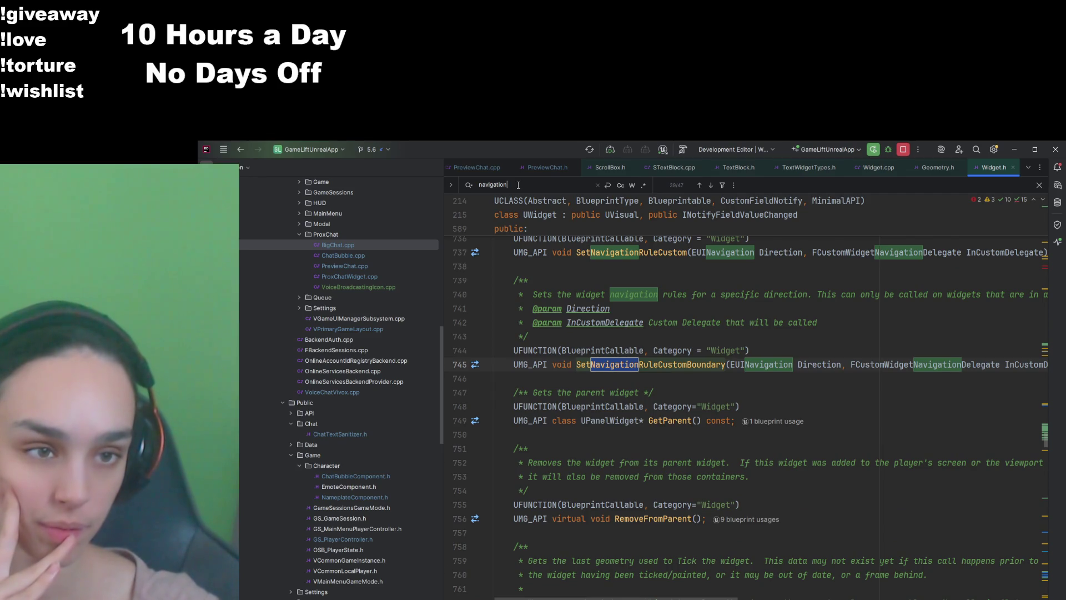
pyautogui.press('Return')
pyautogui.press('Return')
pyautogui.press('Return')
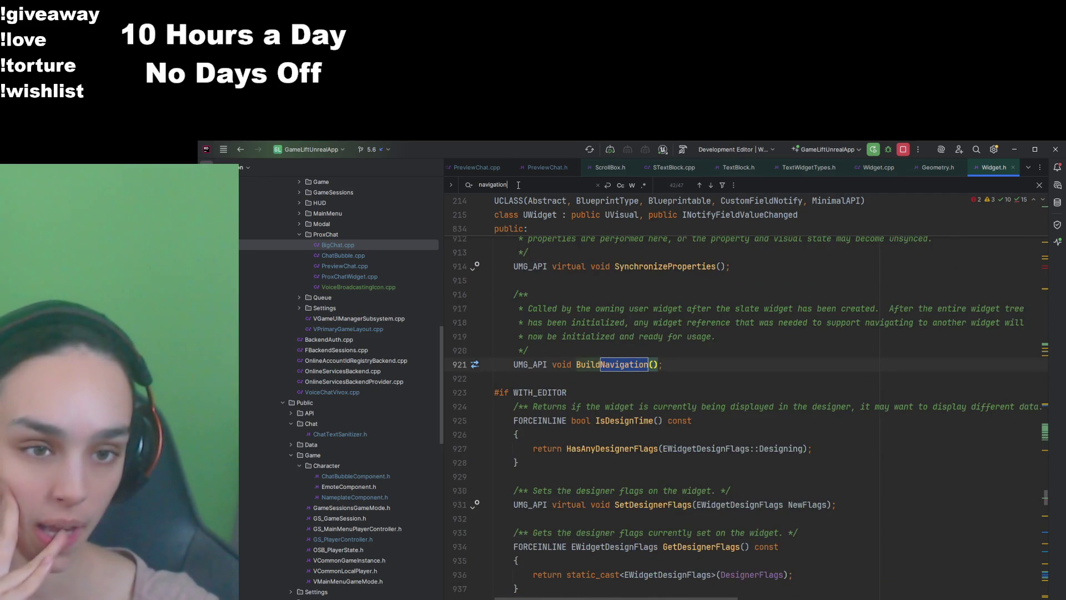
pyautogui.press('Return')
pyautogui.press('Return')
pyautogui.press('Return')
pyautogui.press('Return')
pyautogui.press('Return')
pyautogui.press('Return')
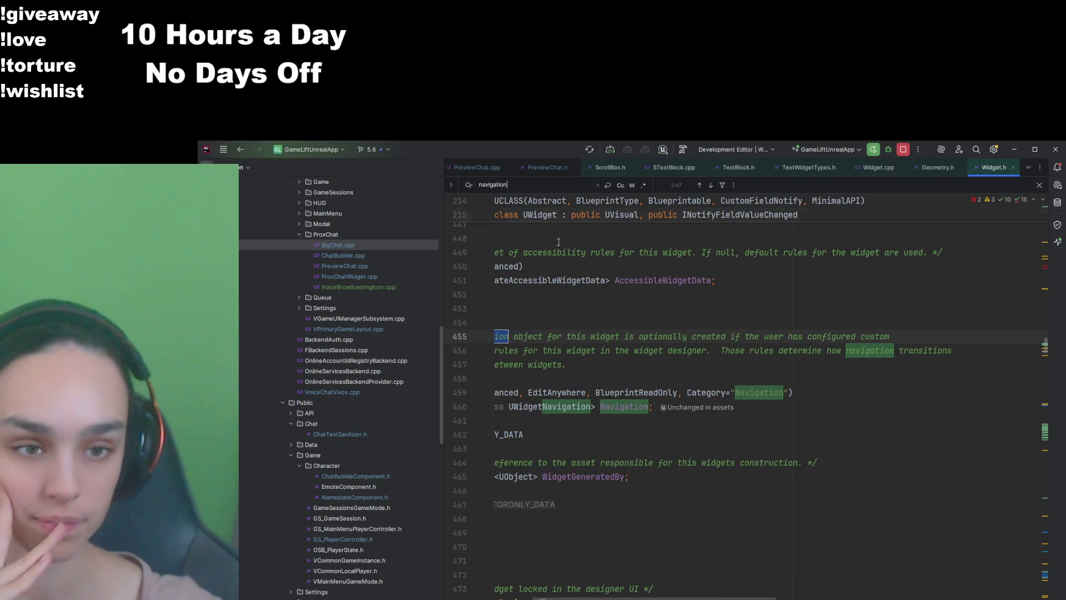
pyautogui.press('Return')
pyautogui.click(699, 308)
pyautogui.press('F3')
pyautogui.press('F3')
pyautogui.press('F3')
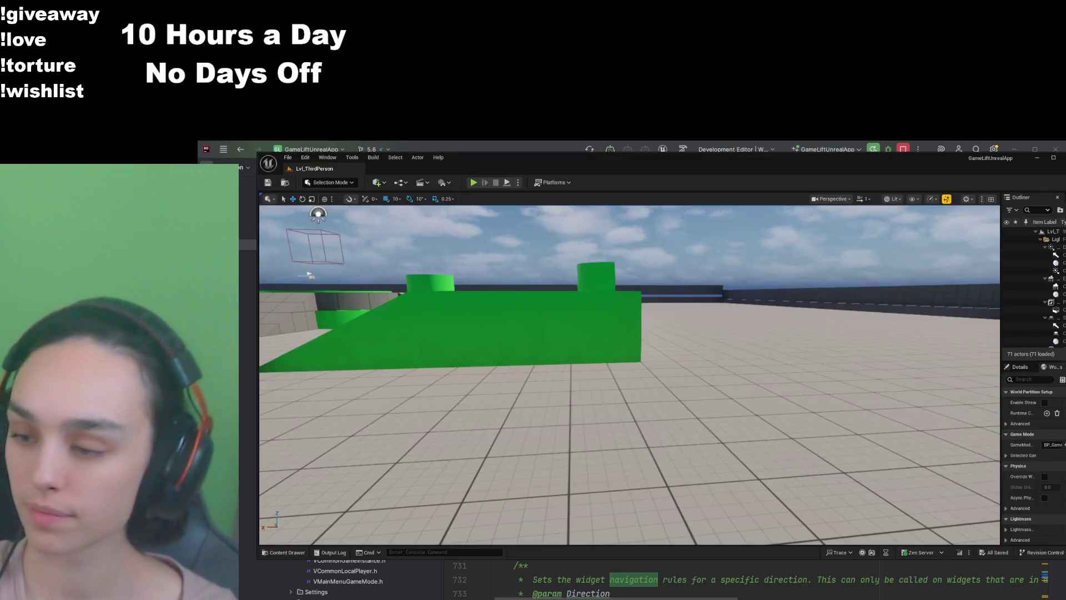
# Step: Open WBP_ProxChat from the Content Drawer and select the size box wrapping the chat
pyautogui.click(283, 552)
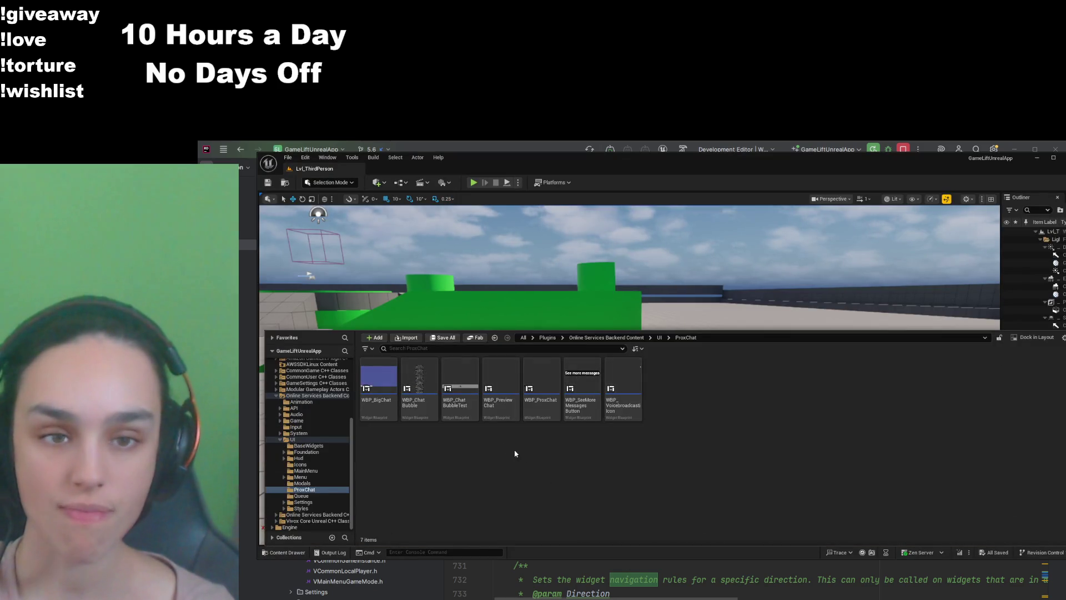
pyautogui.click(552, 412)
pyautogui.doubleClick(552, 412)
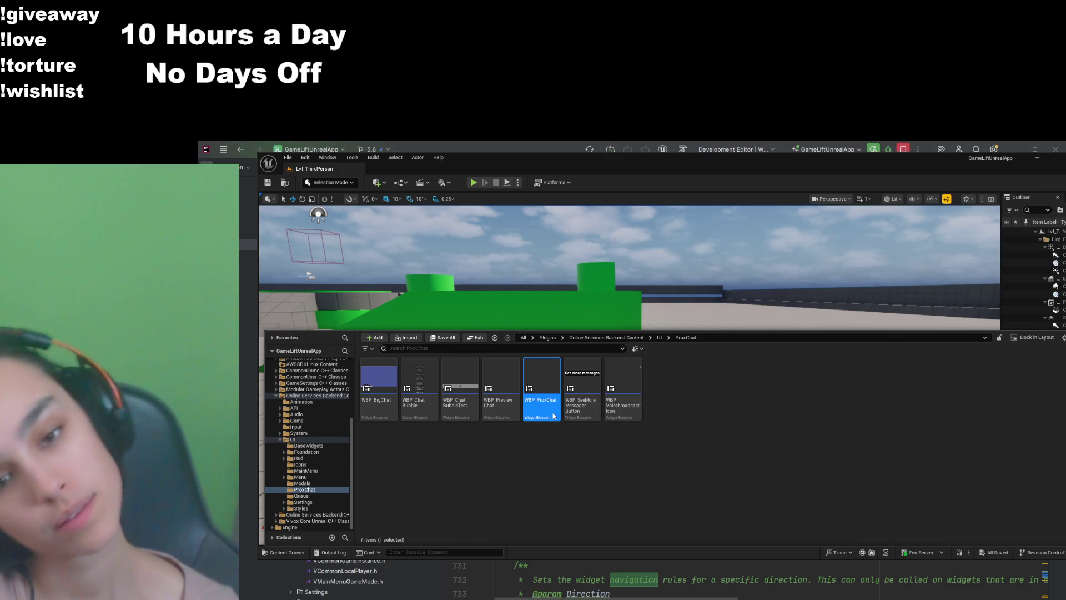
pyautogui.click(319, 388)
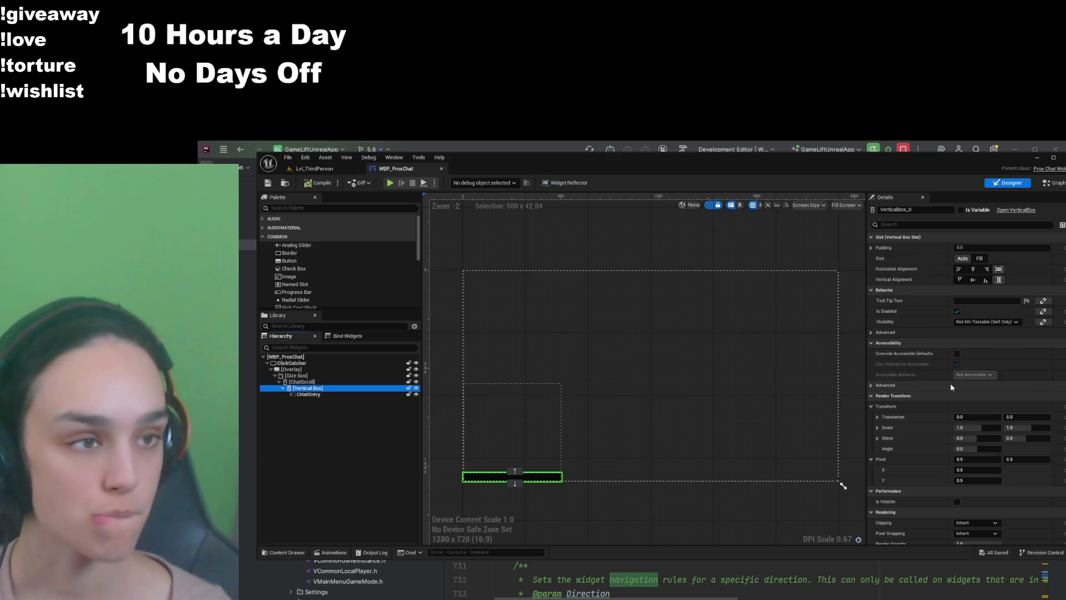
pyautogui.scroll(5, 492, 488)
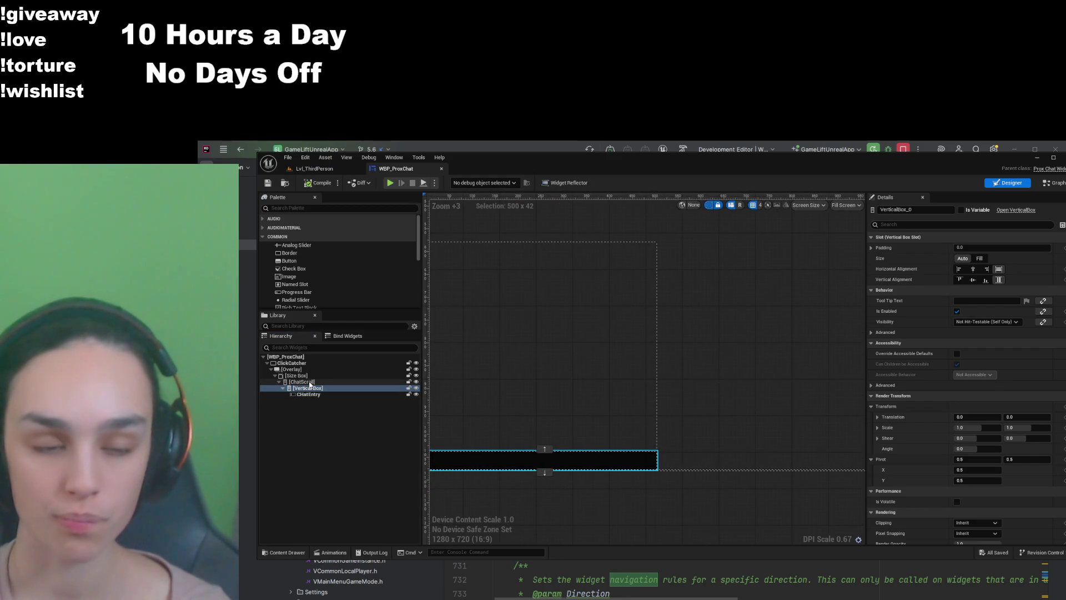
pyautogui.click(310, 382)
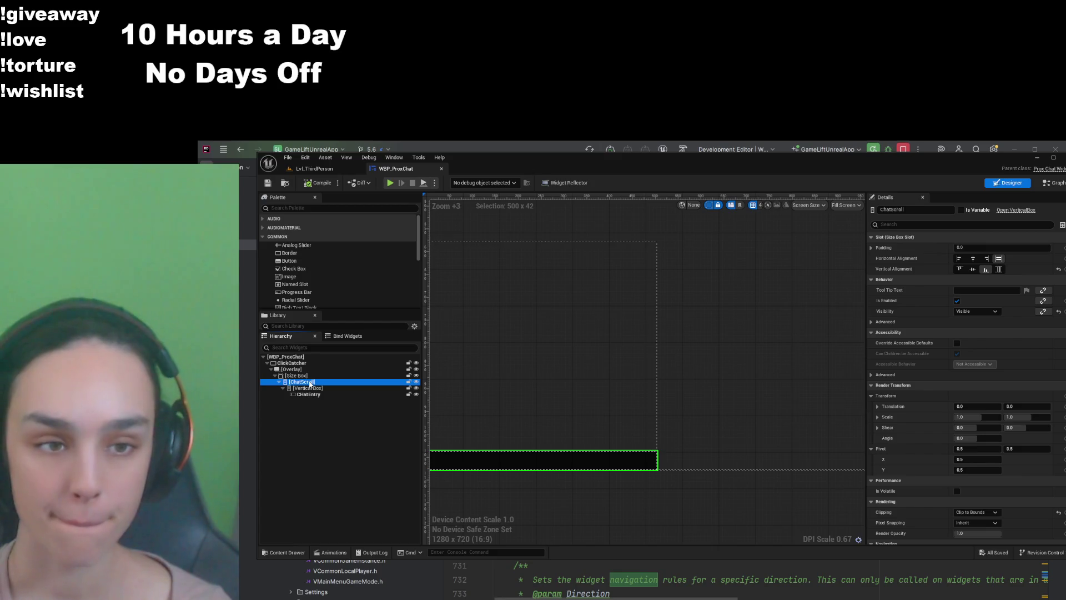
pyautogui.click(296, 376)
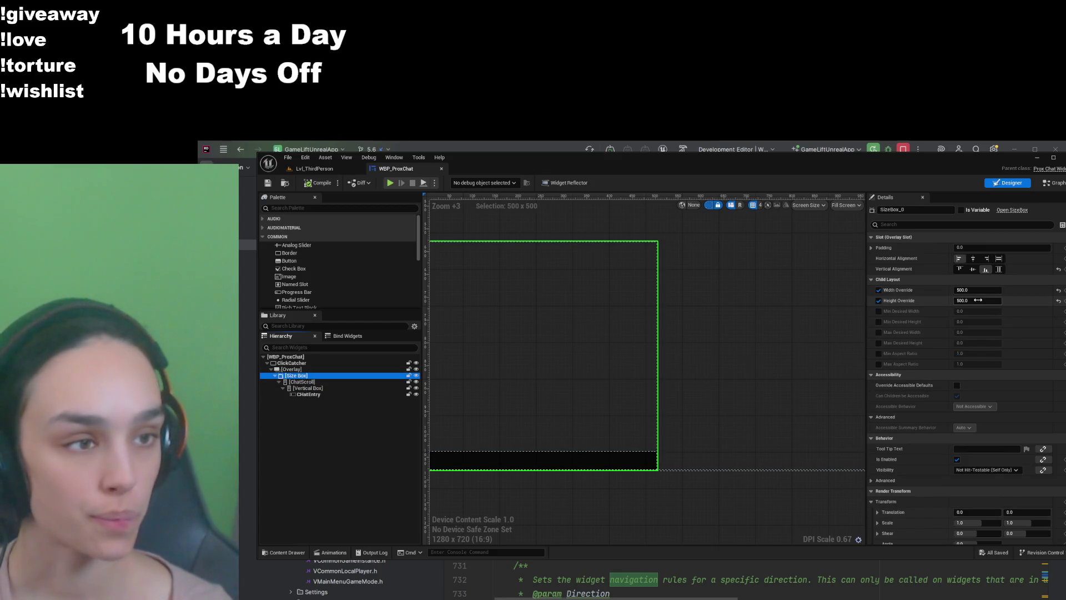
# Step: Set the size box Width Override to 490, then compile and save WBP_ProxChat
pyautogui.click(976, 290)
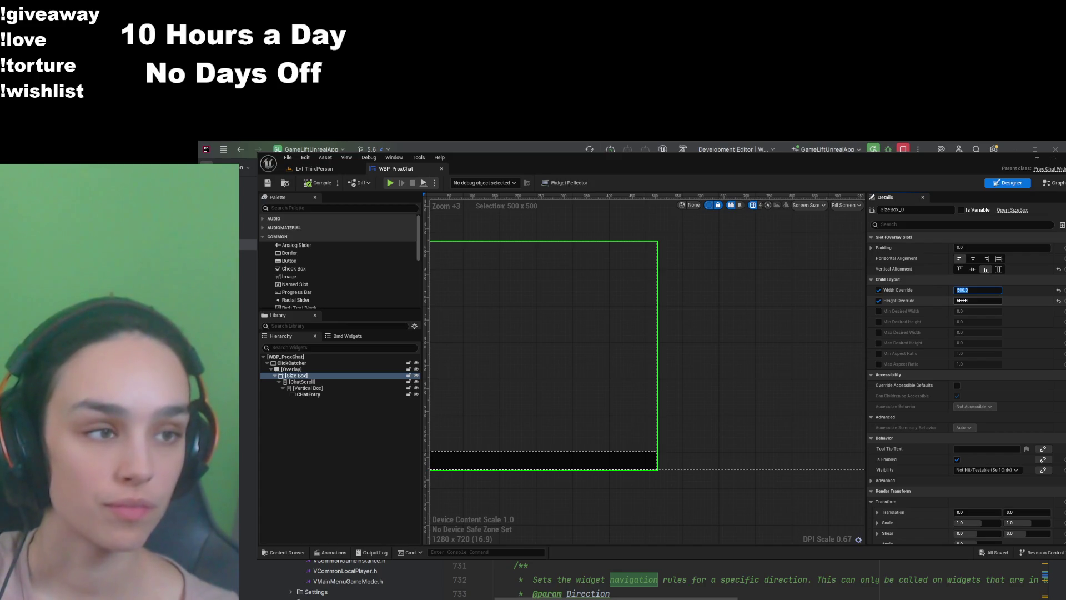
pyautogui.write('490')
pyautogui.press('Return')
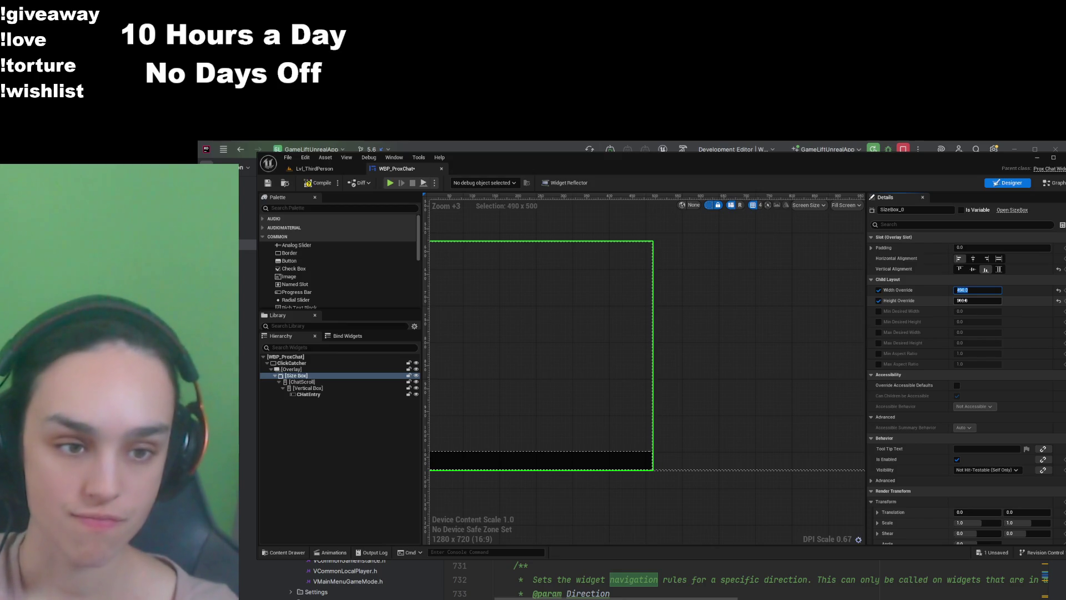
pyautogui.click(317, 183)
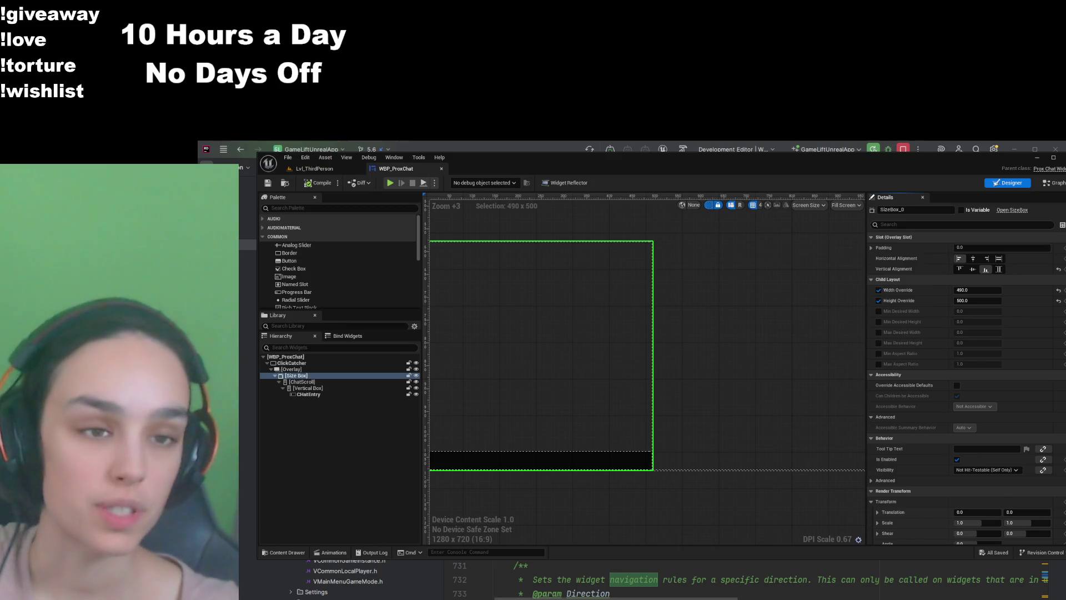
pyautogui.click(295, 552)
# Step: Open WBP_BigChat, expand Border, Horizontal Box and Vertical Box, and select ChatEntry
pyautogui.click(383, 379)
pyautogui.doubleClick(384, 380)
pyautogui.click(300, 375)
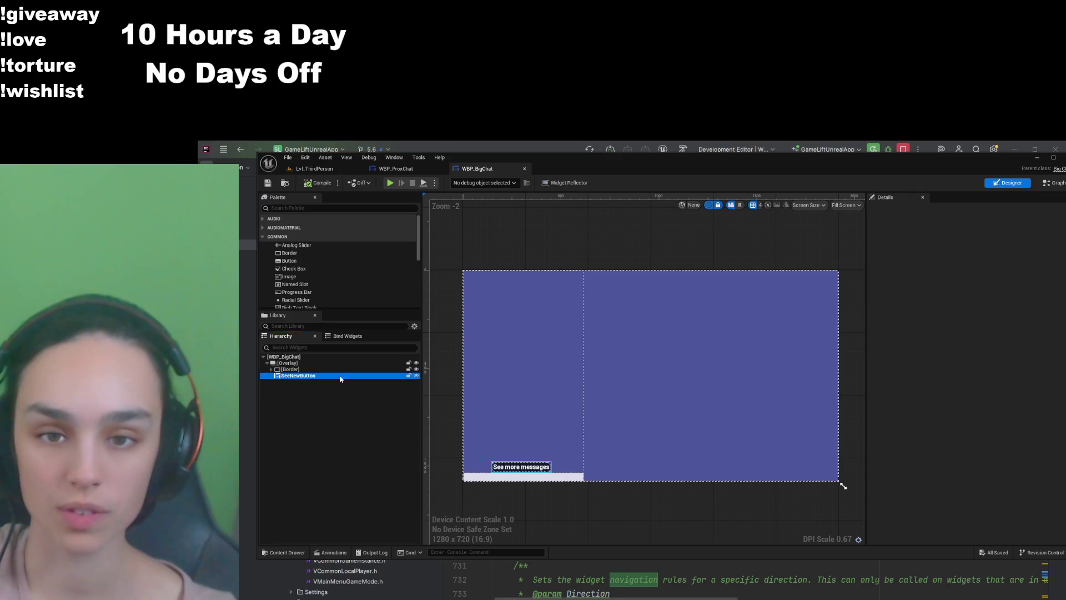
pyautogui.click(270, 370)
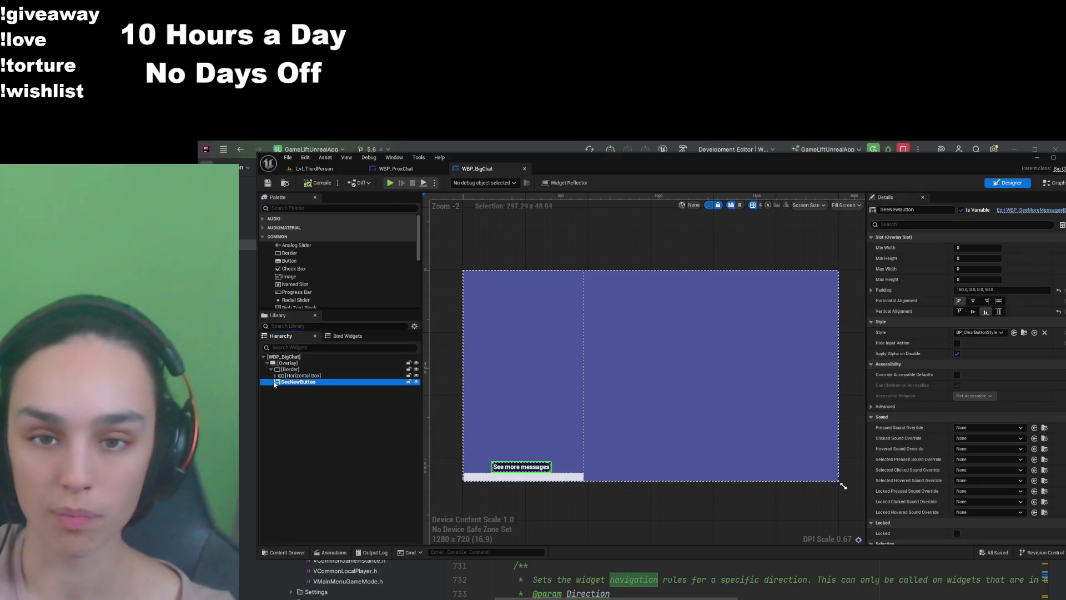
pyautogui.click(276, 377)
pyautogui.click(280, 382)
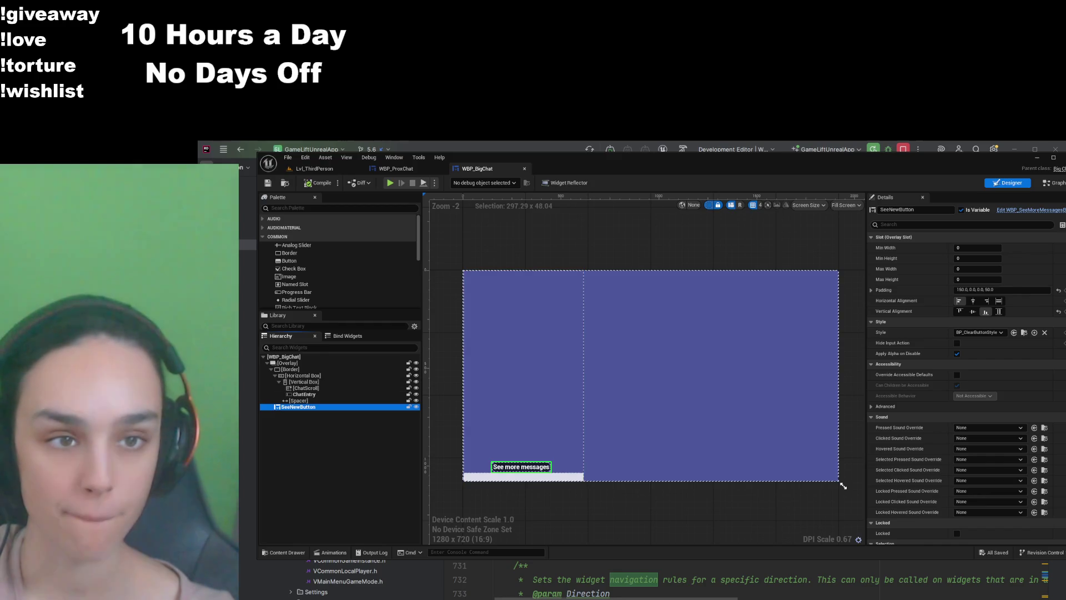
pyautogui.click(312, 394)
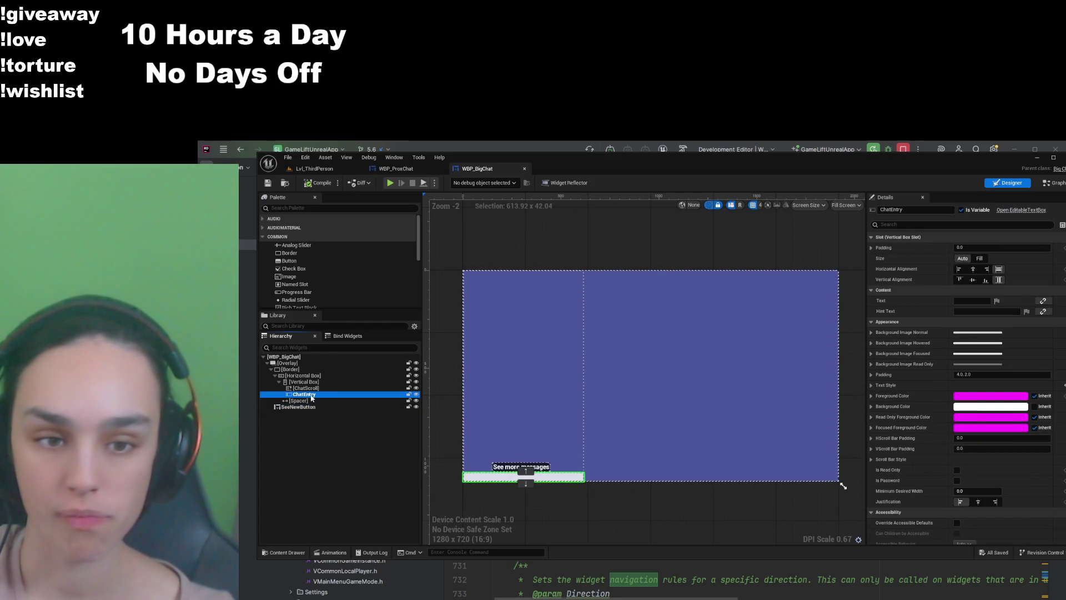
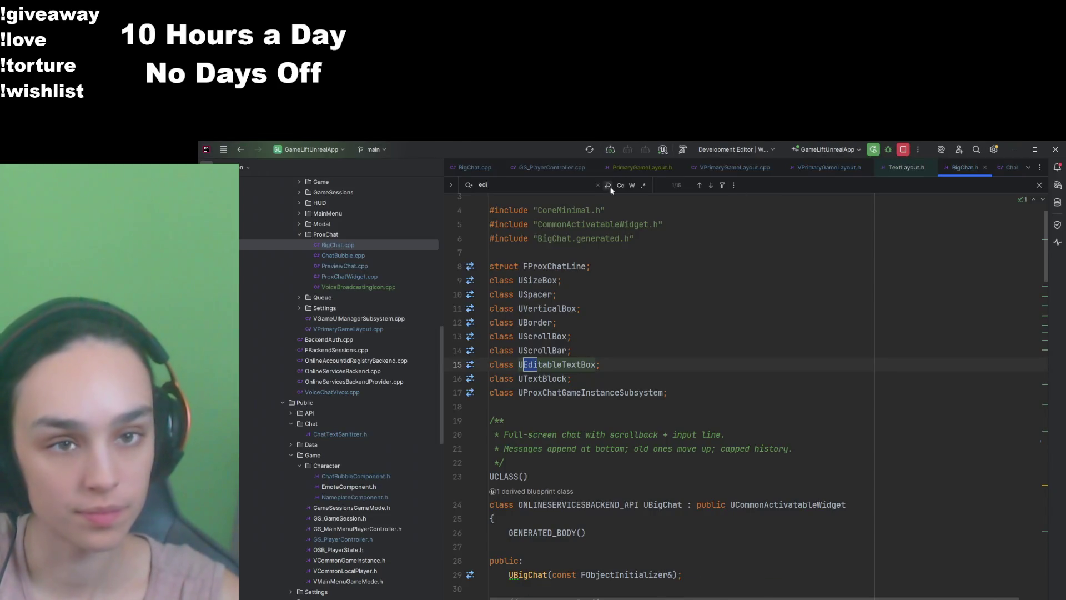
# Step: Find 'editab' in BigChat.h, then block-comment the ChatEntry declaration and its BindWidget UPROPERTY (lines 72–73)
pyautogui.click(556, 149)
pyautogui.press('Return')
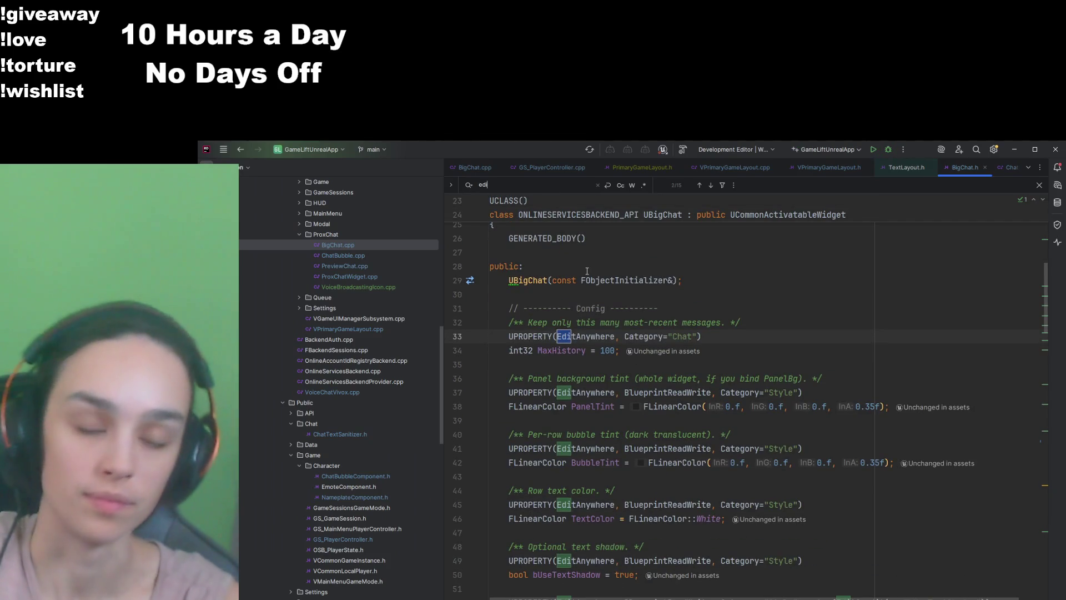
pyautogui.write('tab')
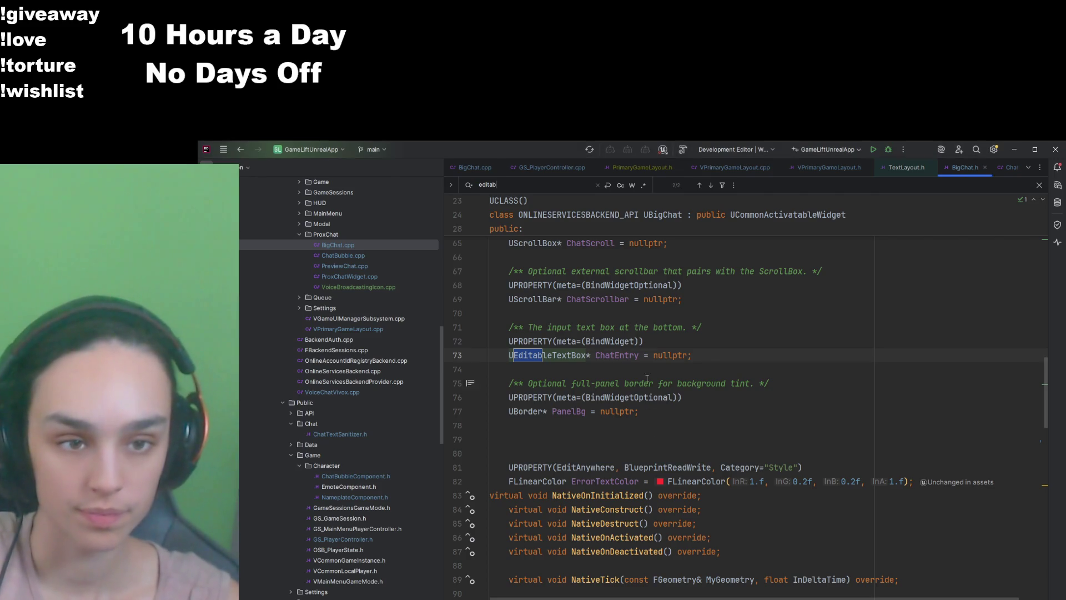
pyautogui.moveTo(693, 356); pyautogui.dragTo(484, 340)
pyautogui.hotkey('ctrl', 'shift', '/')
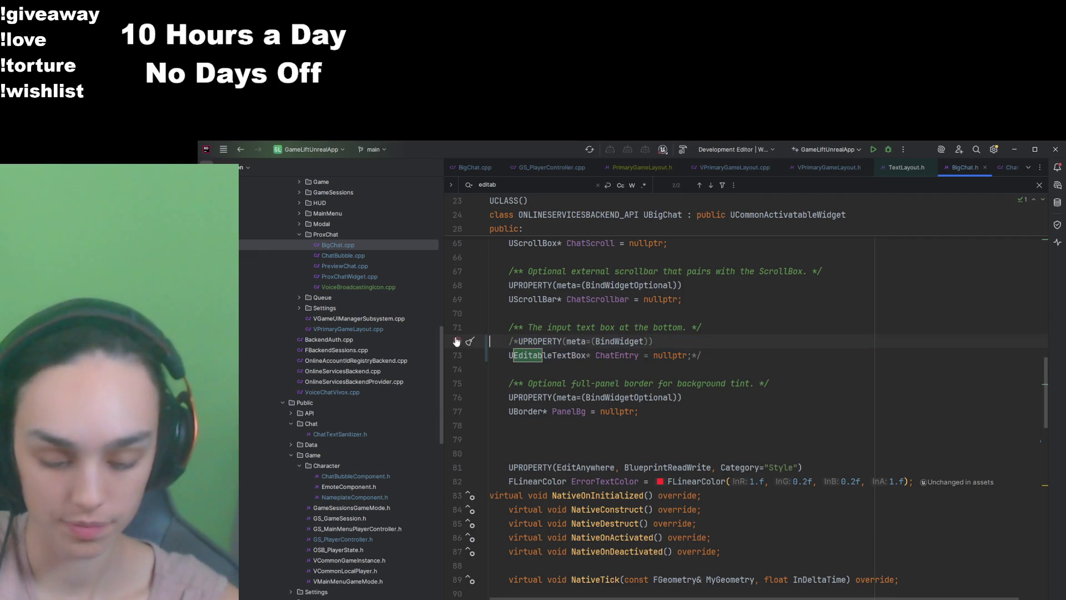
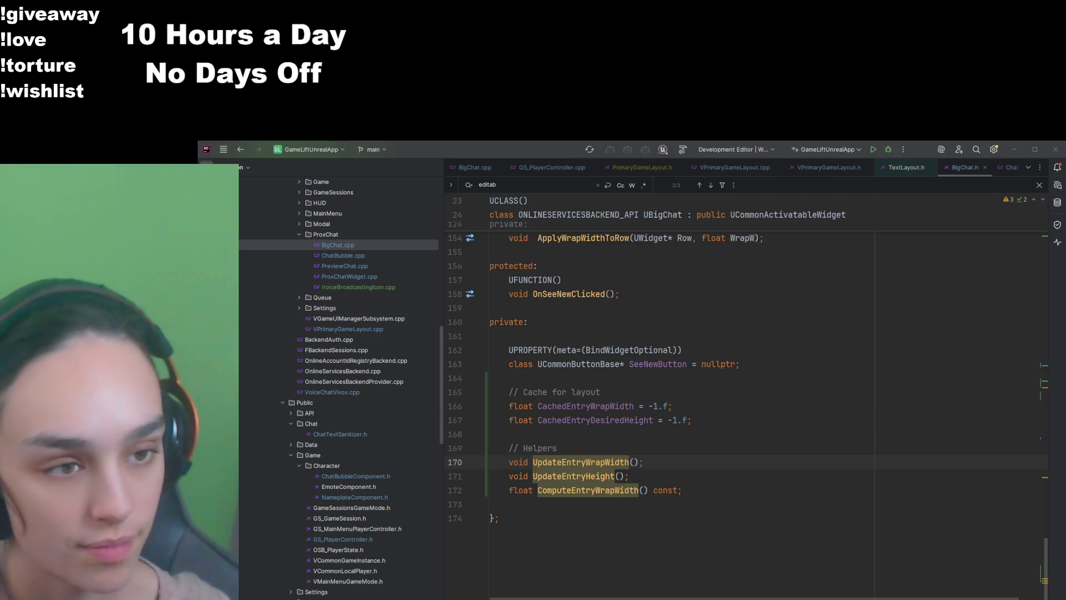
# Step: Undo the layout cache and entry helper declarations in BigChat.h
pyautogui.hotkey('alt', 'Tab')
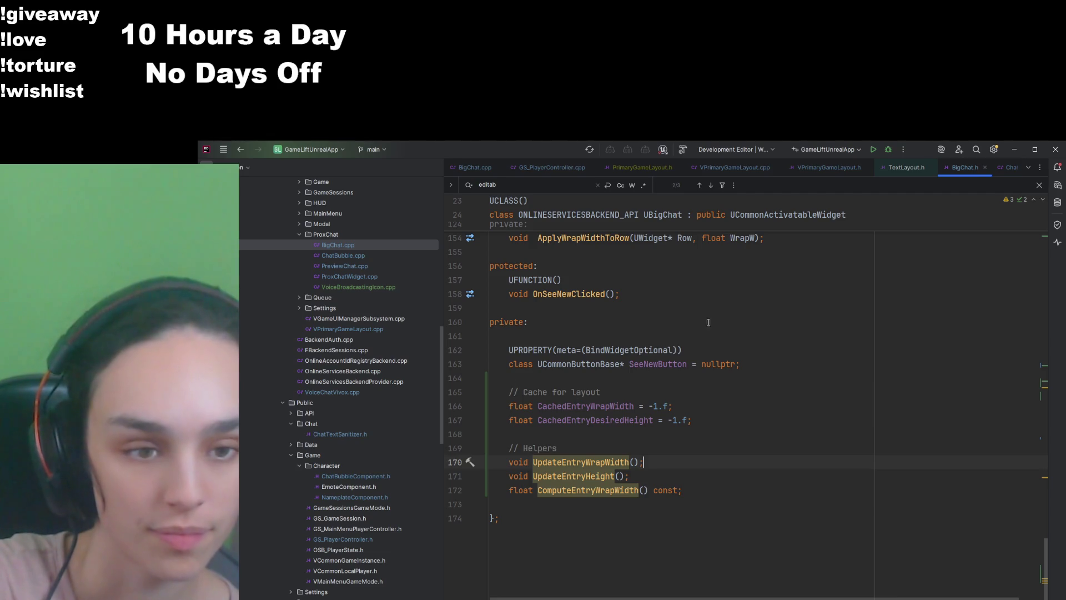
pyautogui.hotkey('ctrl', 'z')
pyautogui.hotkey('ctrl', 'z')
pyautogui.hotkey('ctrl', 'z')
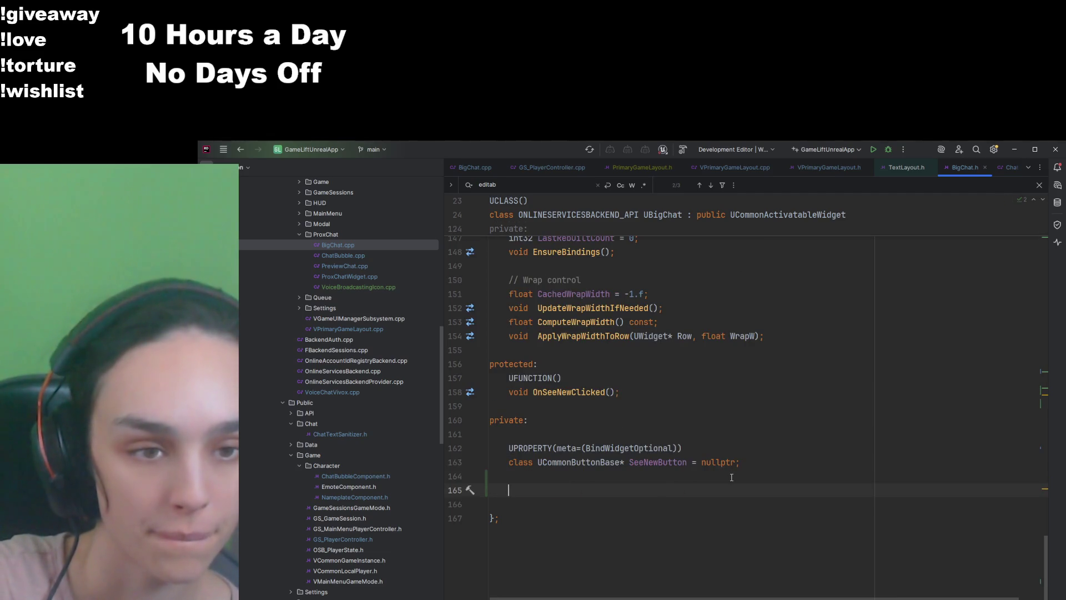
pyautogui.hotkey('ctrl', 'z')
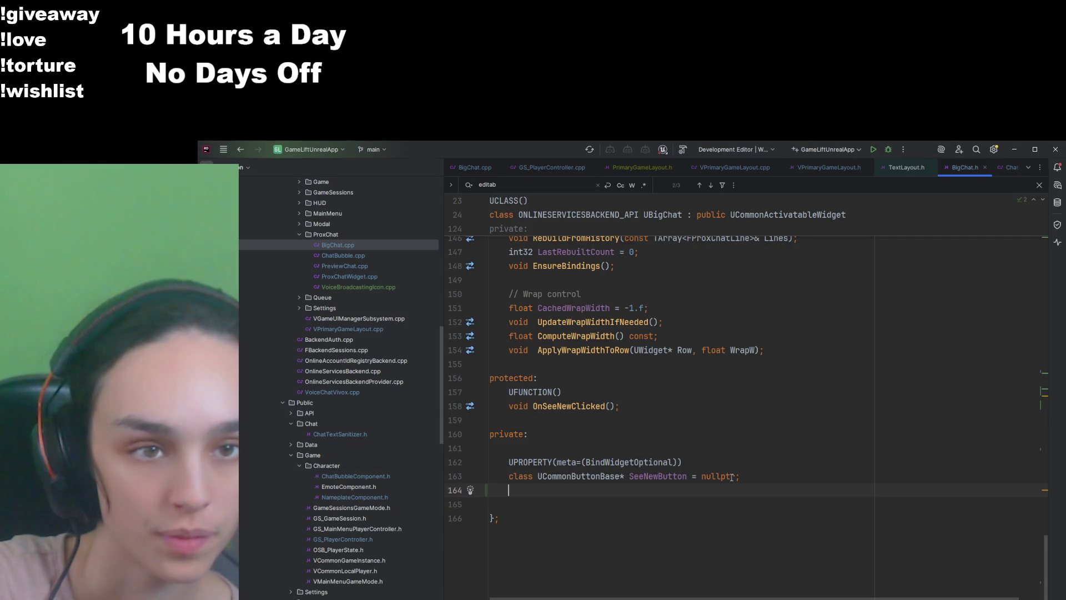
pyautogui.hotkey('ctrl', 'z')
pyautogui.hotkey('ctrl', 'z')
pyautogui.scroll(5, 732, 478)
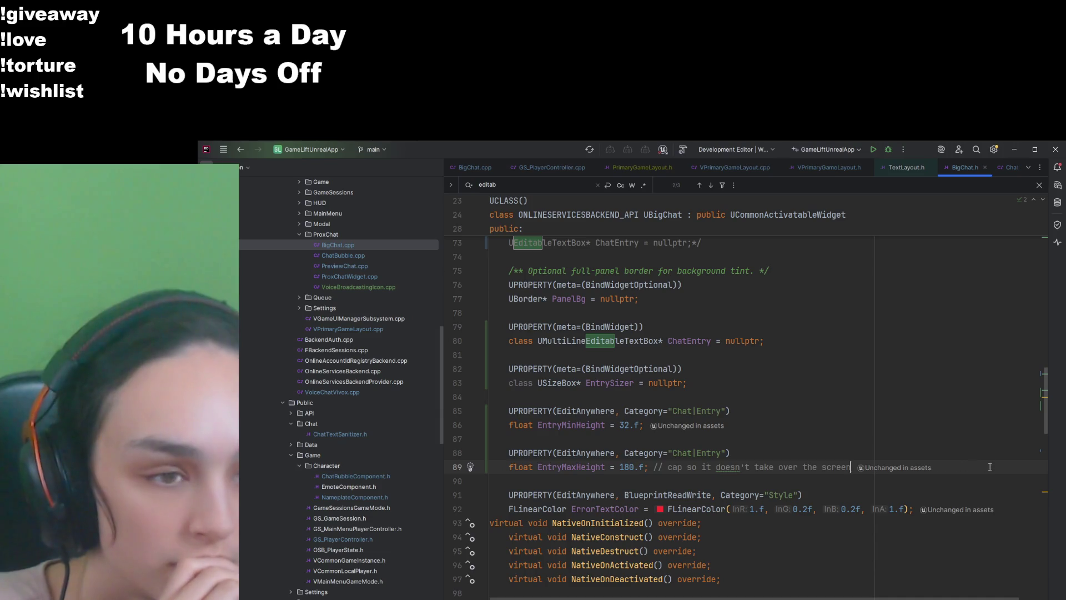
# Step: Delete the EntrySizer, EntryMinHeight and EntryMaxHeight declarations and start a build
pyautogui.moveTo(855, 464); pyautogui.dragTo(457, 375)
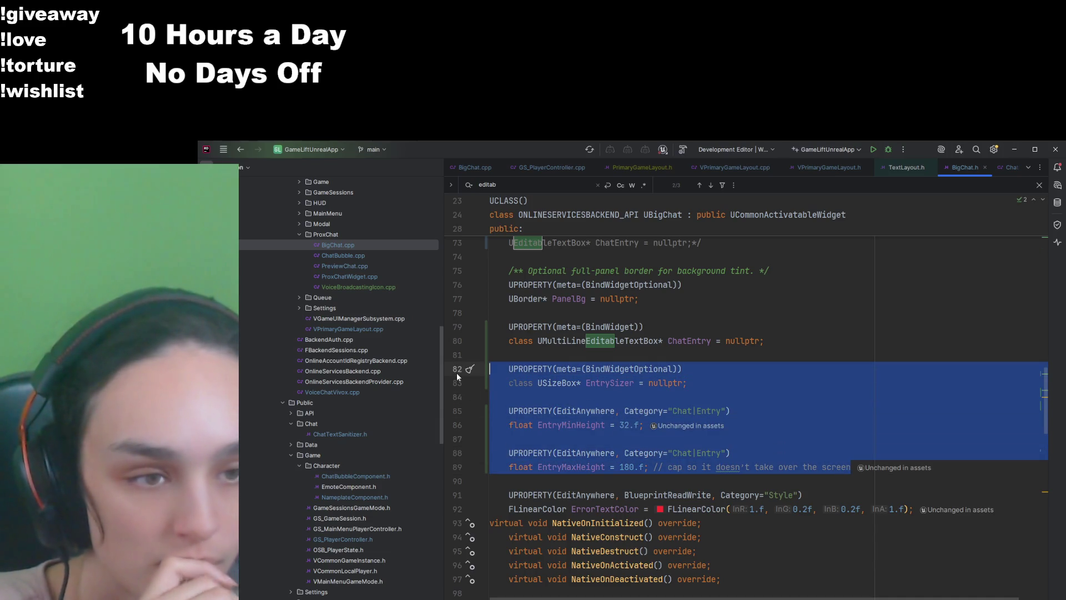
pyautogui.press('Delete')
pyautogui.press('Delete')
pyautogui.press('Delete')
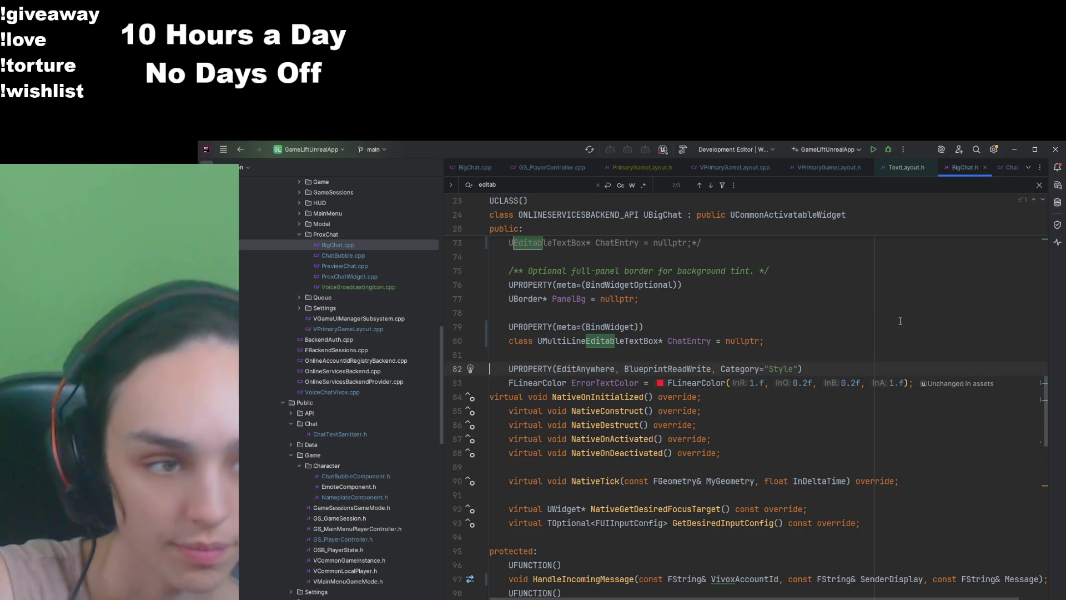
pyautogui.click(901, 319)
pyautogui.click(872, 149)
pyautogui.click(645, 339)
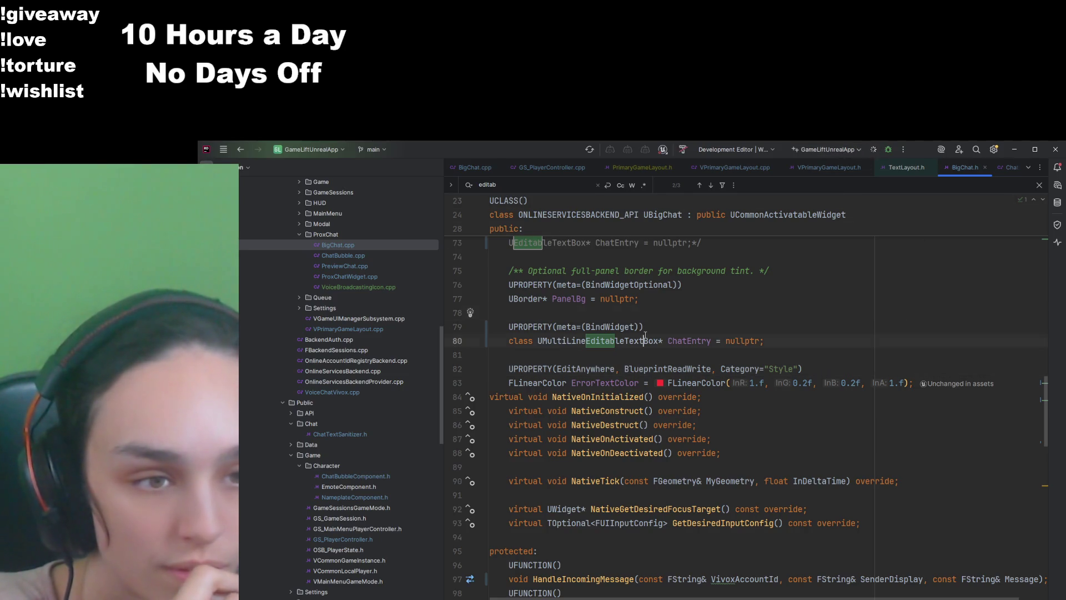
# Step: Open the engine's MultiLineEditableTextBox.h and scroll to its Text, HintText and WidgetStyle properties
pyautogui.keyDown('ctrl'); pyautogui.click(646, 339); pyautogui.keyUp('ctrl')
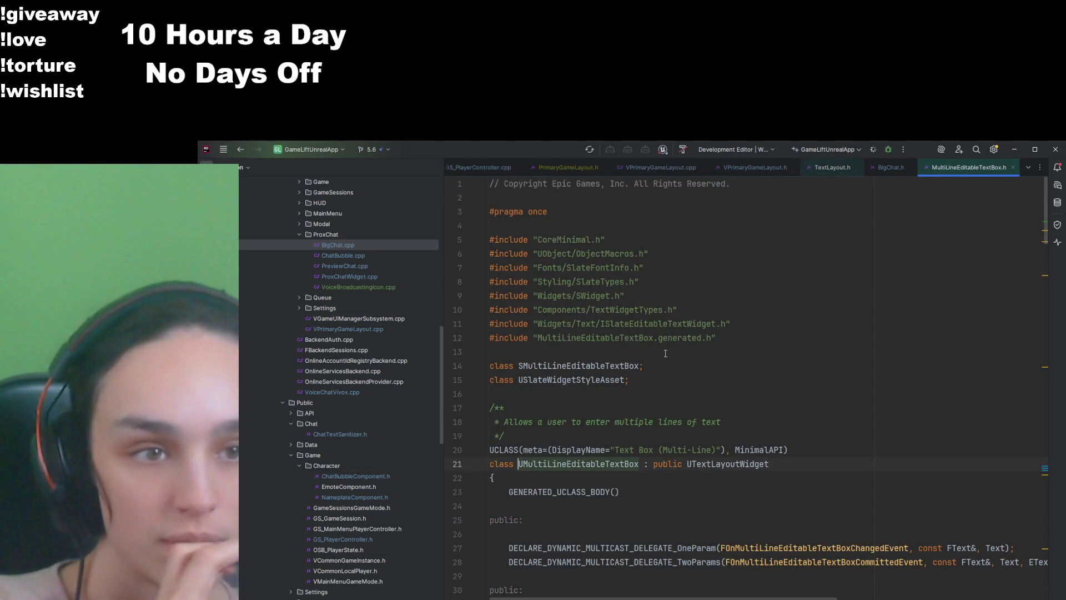
pyautogui.scroll(-5, 666, 354)
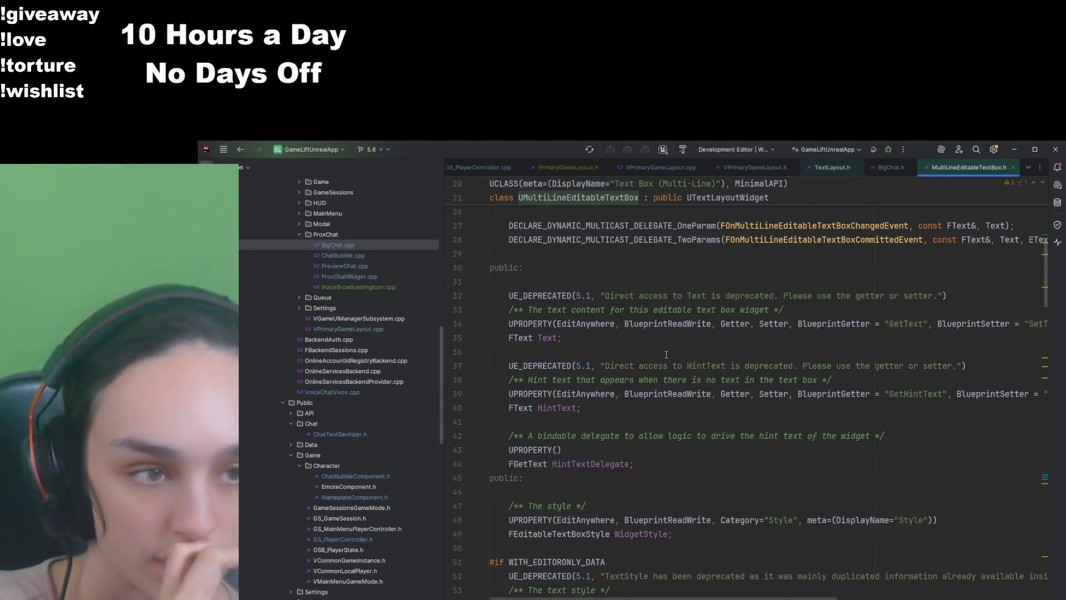
pyautogui.scroll(-7, 666, 354)
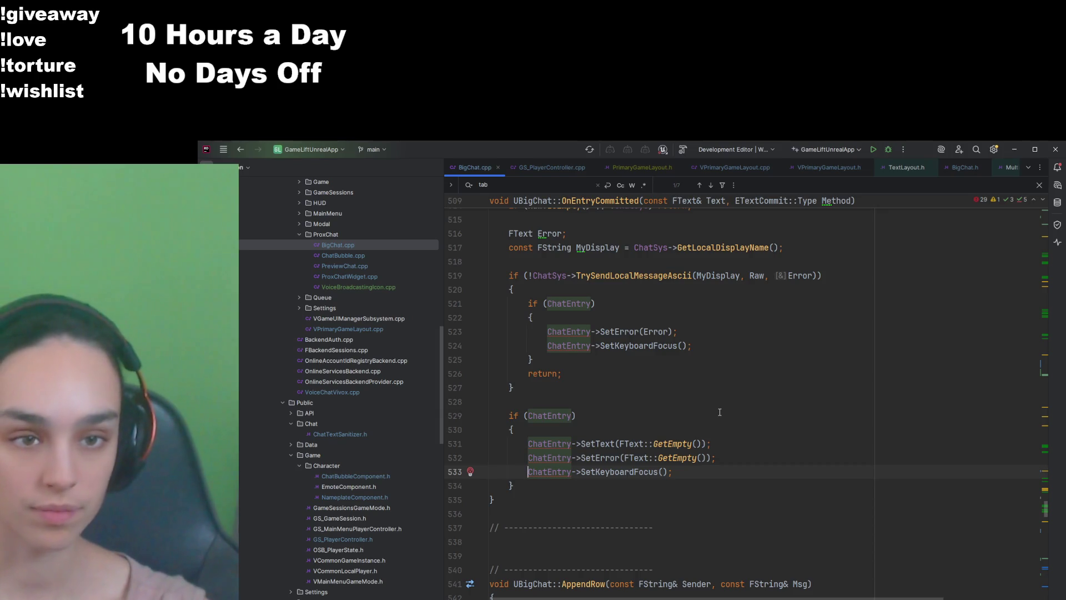
# Step: Inspect the ChatEntry error branch and the if (ChatEntry) check in BigChat.cpp
pyautogui.scroll(3, 718, 410)
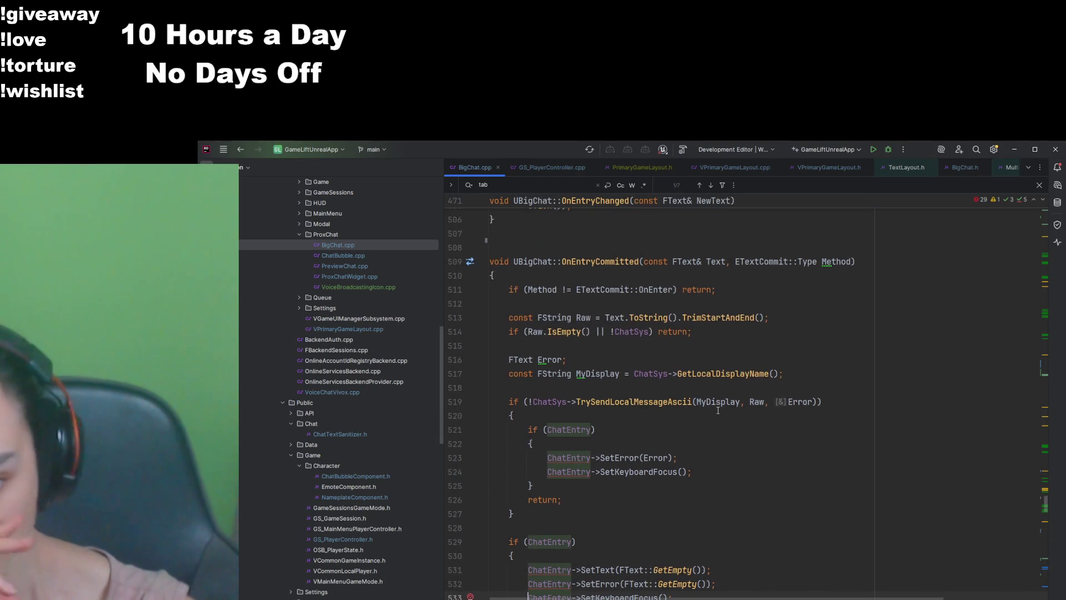
pyautogui.click(576, 452)
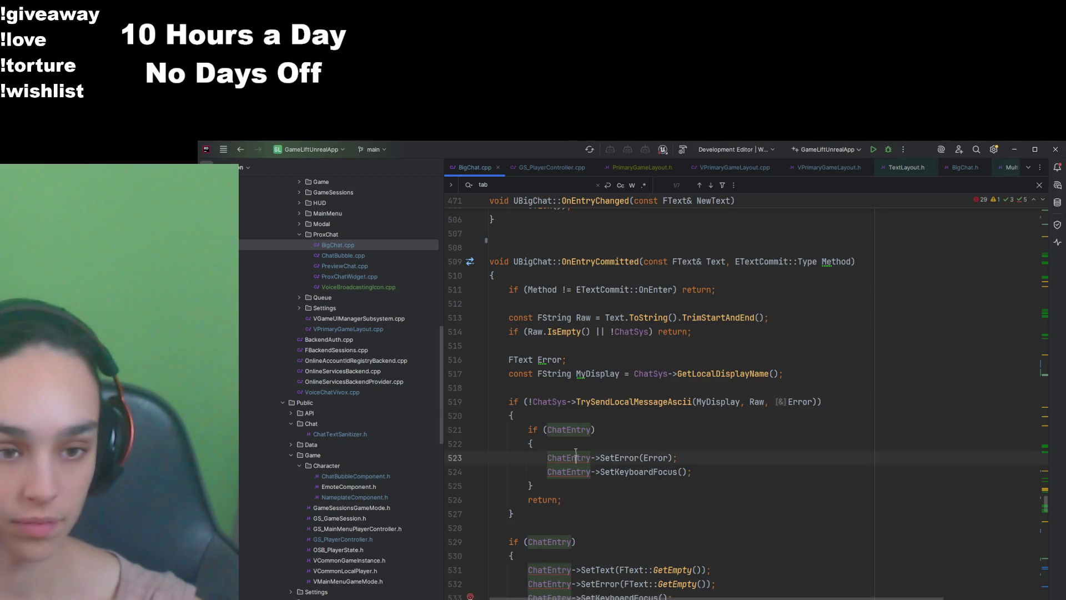
pyautogui.click(829, 423)
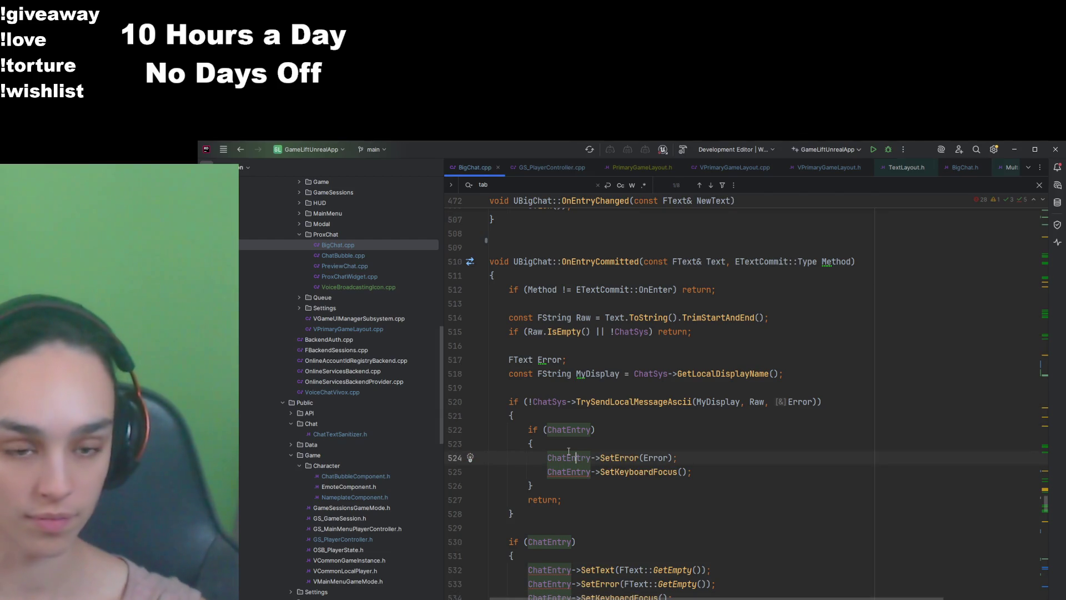
pyautogui.moveTo(1048, 504); pyautogui.dragTo(1047, 490)
pyautogui.scroll(-2, 1047, 490)
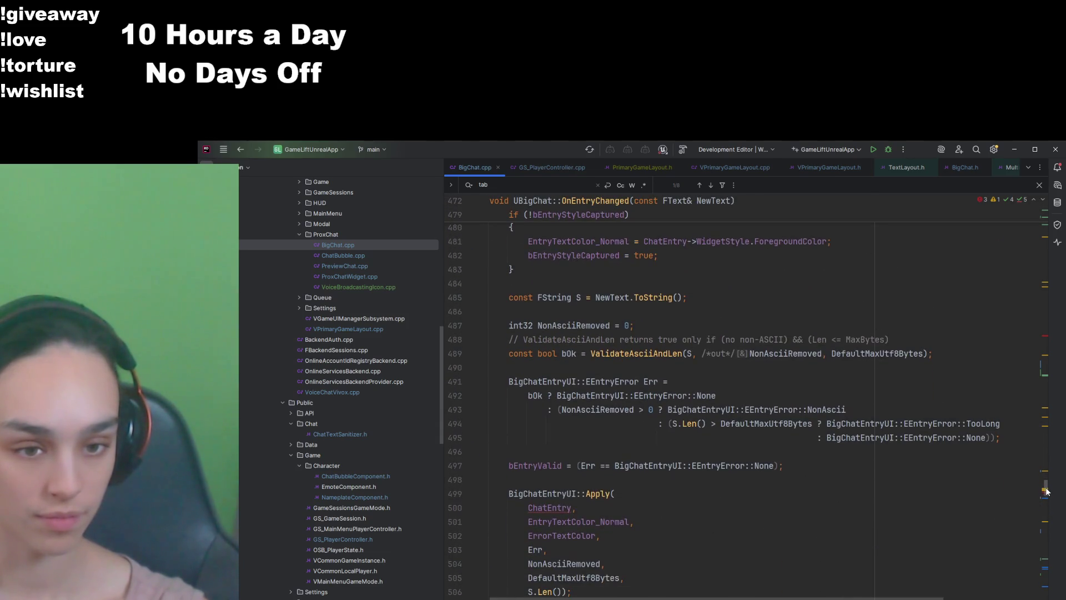
# Step: Change the Apply helper's UEditableTextBox* parameter to UMultiLineEditableTextBox*
pyautogui.click(592, 452)
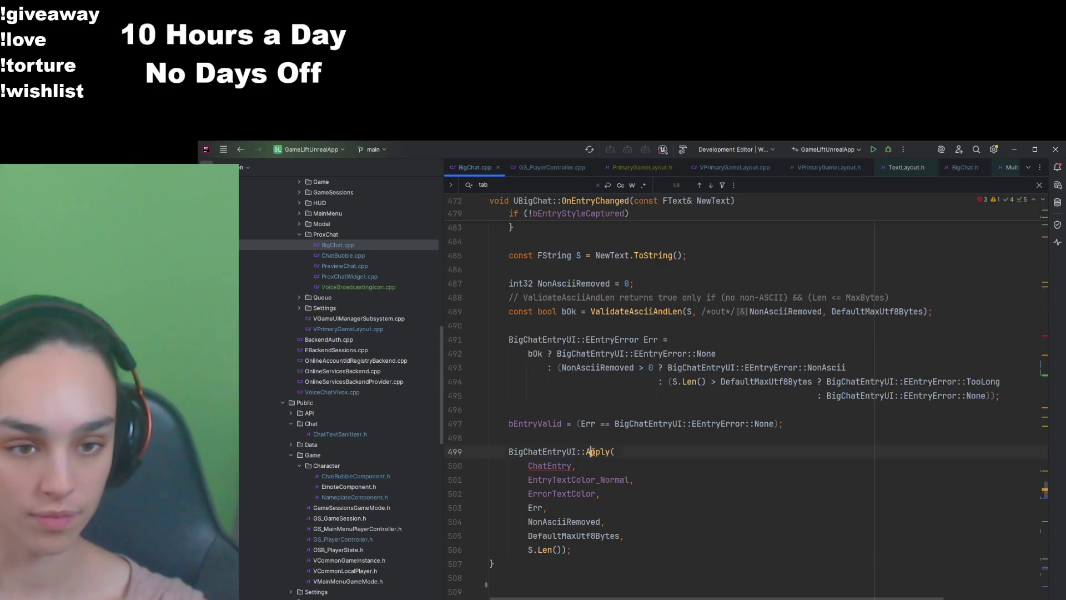
pyautogui.press('F12')
pyautogui.doubleClick(572, 370)
pyautogui.write('UMul* Entry,')
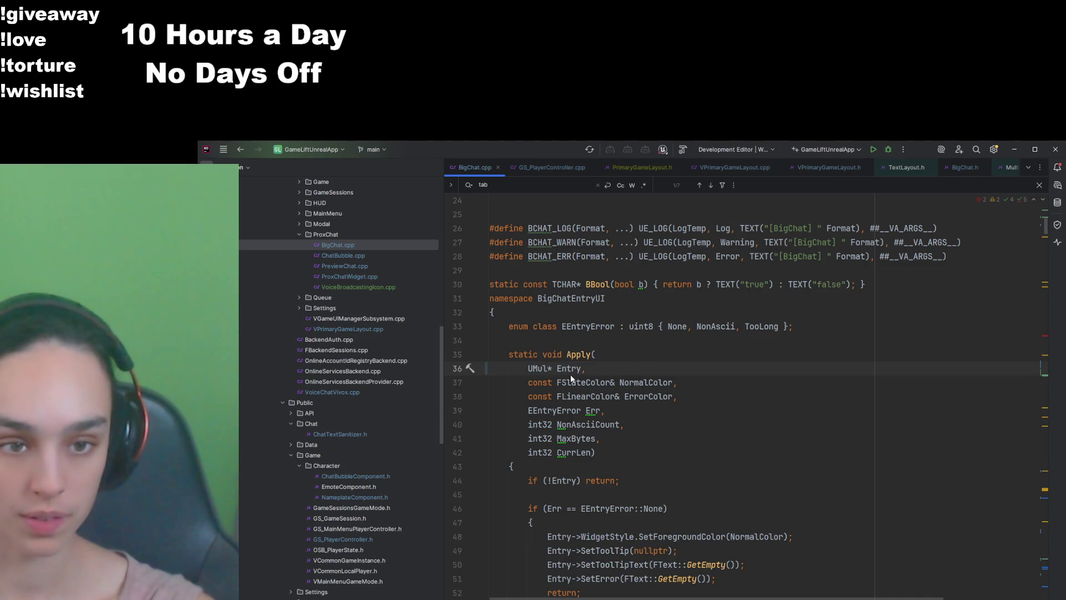
pyautogui.press('Return')
pyautogui.click(889, 299)
pyautogui.scroll(-1, 901, 342)
pyautogui.scroll(-20, 901, 342)
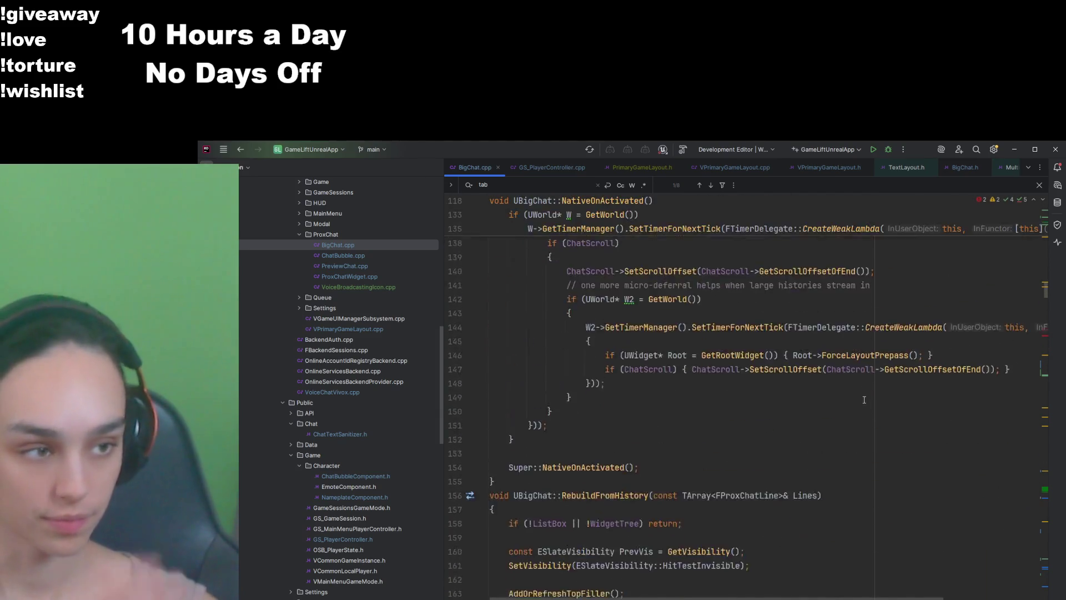
pyautogui.scroll(1, 626, 371)
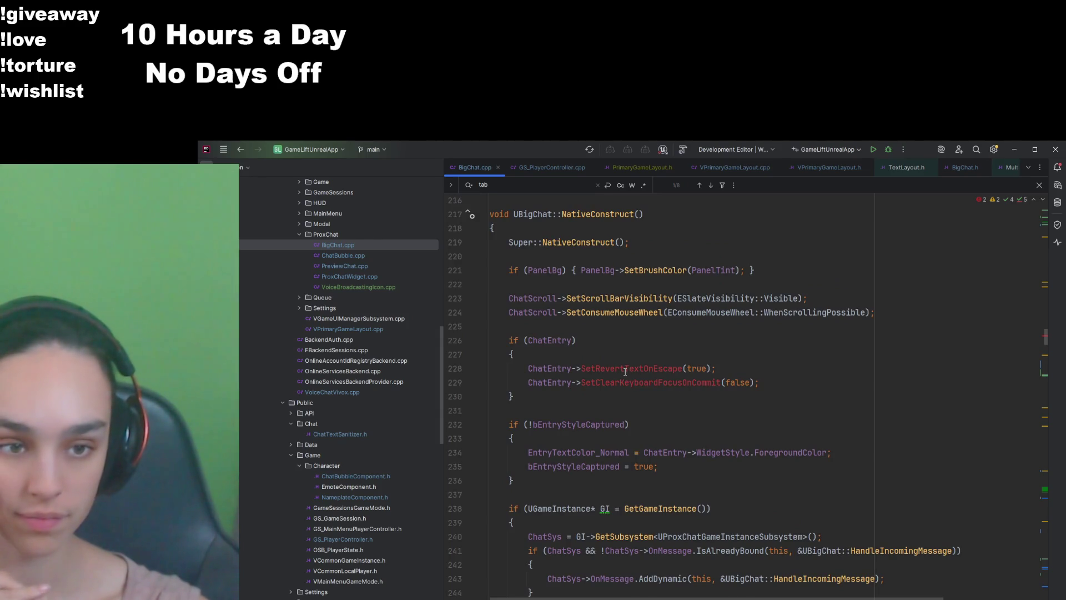
# Step: Try edits in the if (ChatEntry) block, briefly adding then removing a ChatEntry->Focus call
pyautogui.moveTo(523, 396); pyautogui.dragTo(432, 338)
pyautogui.hotkey('ctrl', 'shift', '/')
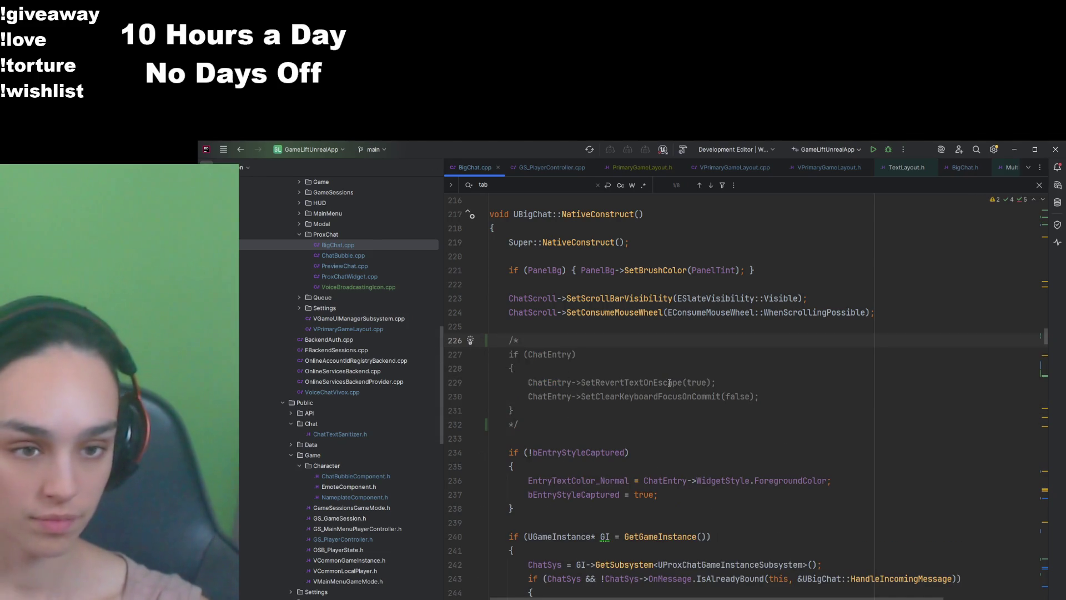
pyautogui.hotkey('ctrl', 'z')
pyautogui.click(542, 391)
pyautogui.click(788, 384)
pyautogui.press('Return')
pyautogui.write('ChatEntry->Focus')
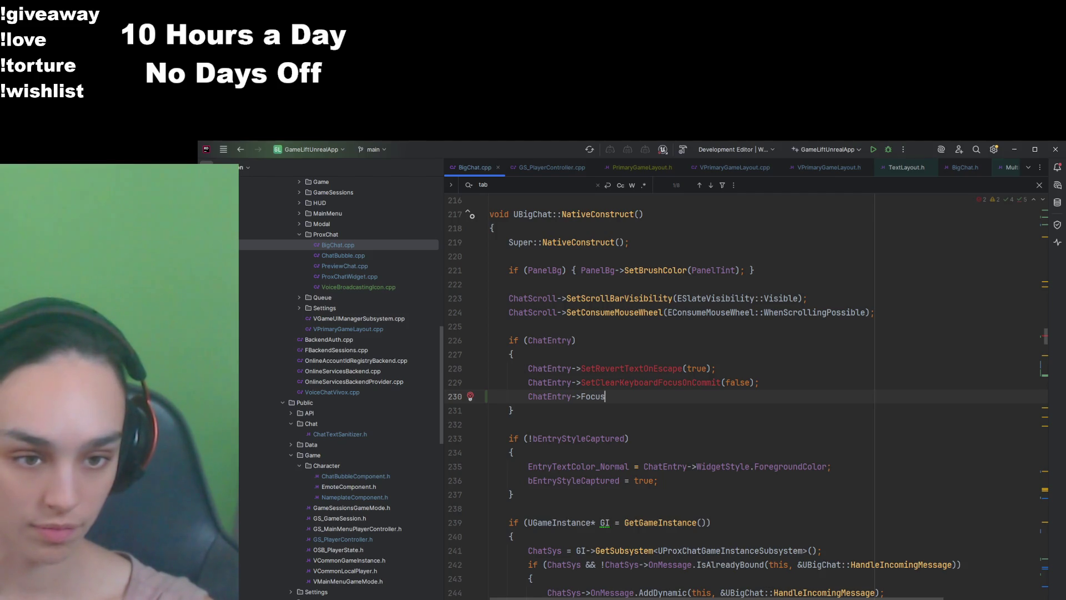
pyautogui.press('BackSpace')
pyautogui.press('BackSpace')
pyautogui.press('BackSpace')
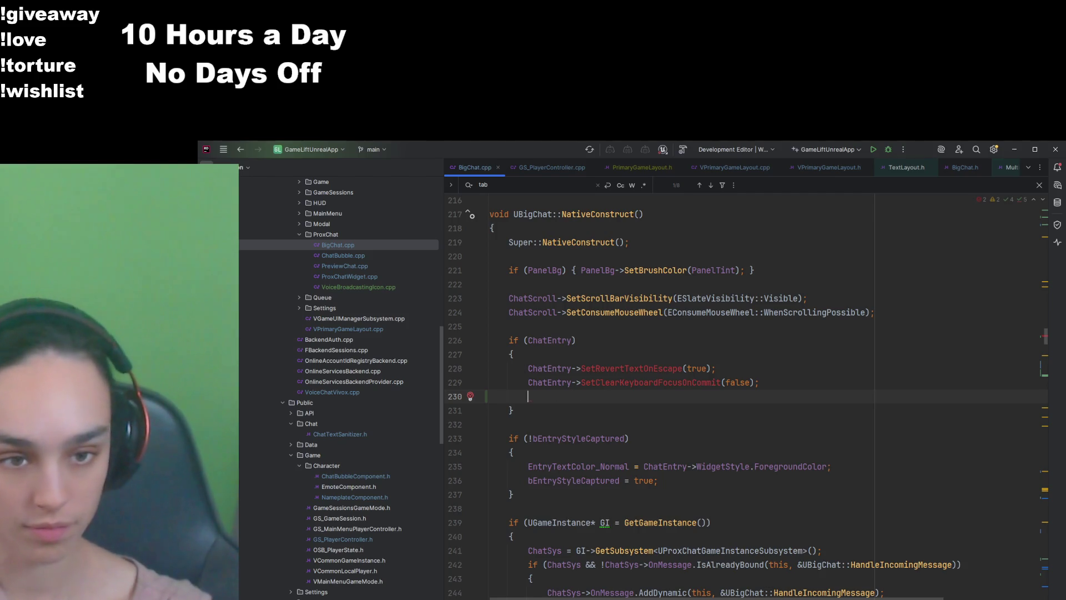
pyautogui.press('BackSpace')
# Step: Comment out the if (ChatEntry) block with Ctrl+Shift+/ and build and run the project
pyautogui.moveTo(455, 410); pyautogui.dragTo(460, 340)
pyautogui.hotkey('ctrl', 'shift', '/')
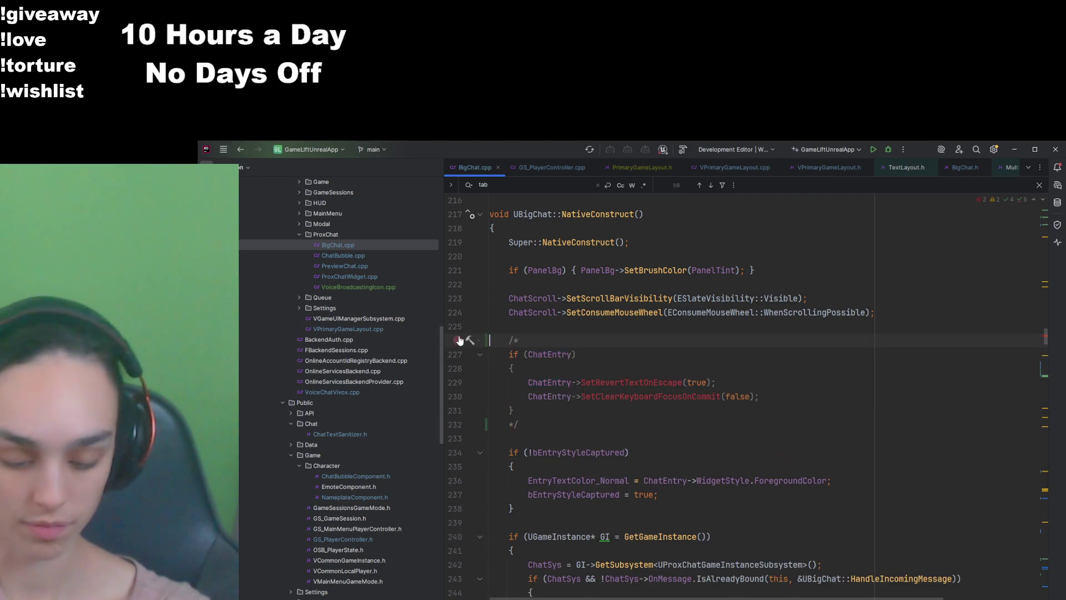
pyautogui.press('Up')
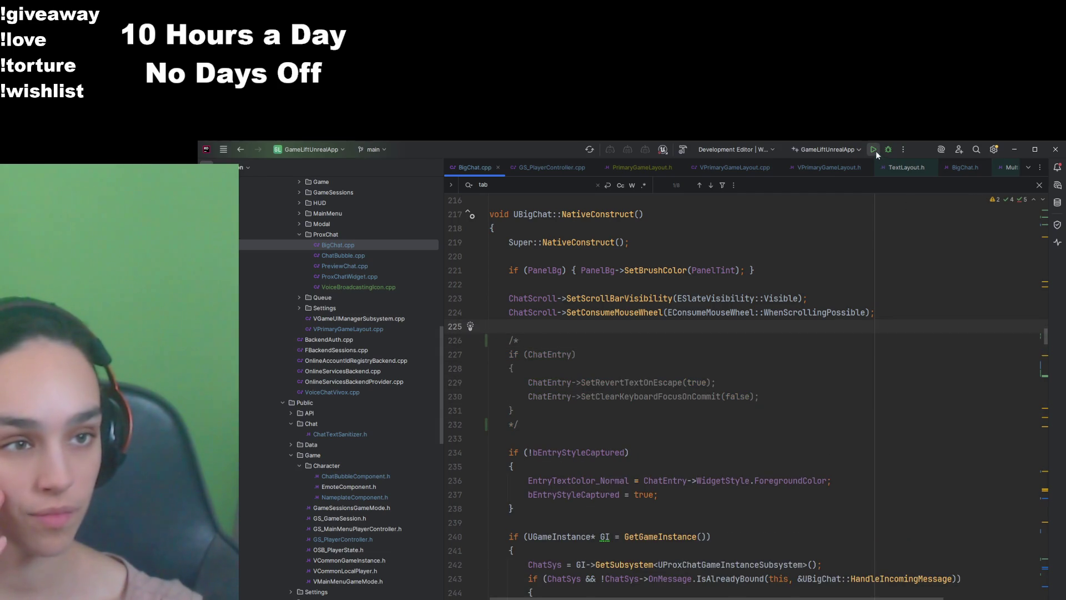
pyautogui.click(874, 150)
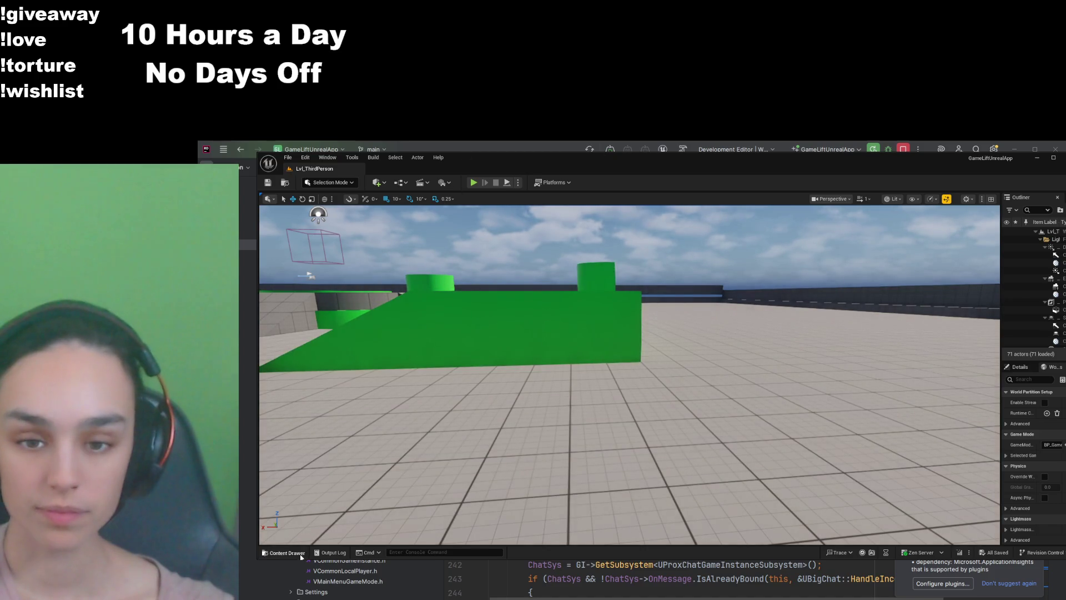
# Step: Open WBP_BigChat from the UI > ProxChat folder in the Content Drawer
pyautogui.click(284, 552)
pyautogui.click(378, 375)
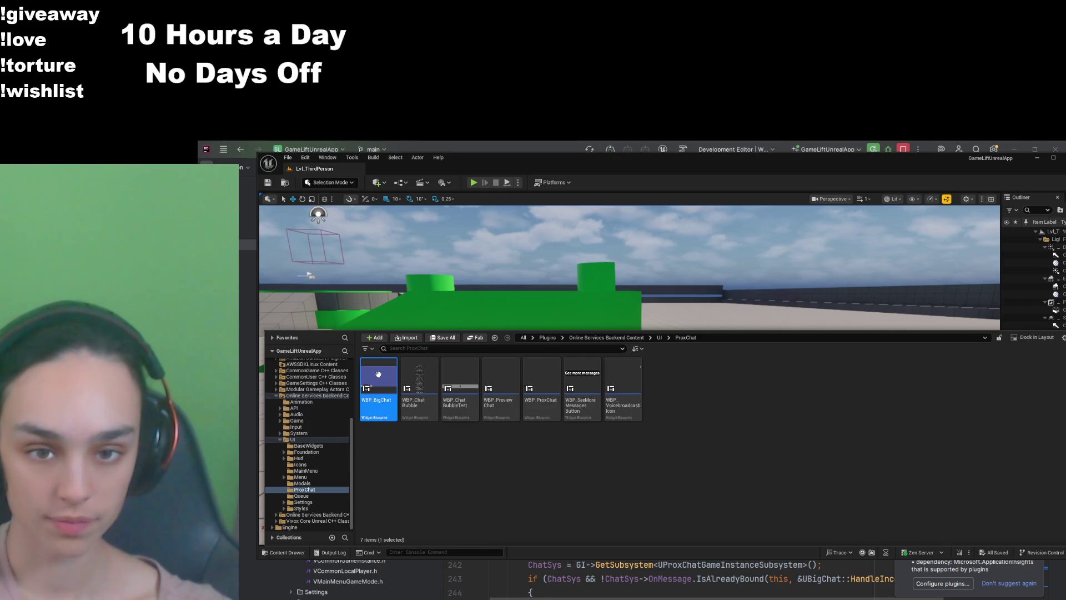
pyautogui.press('Return')
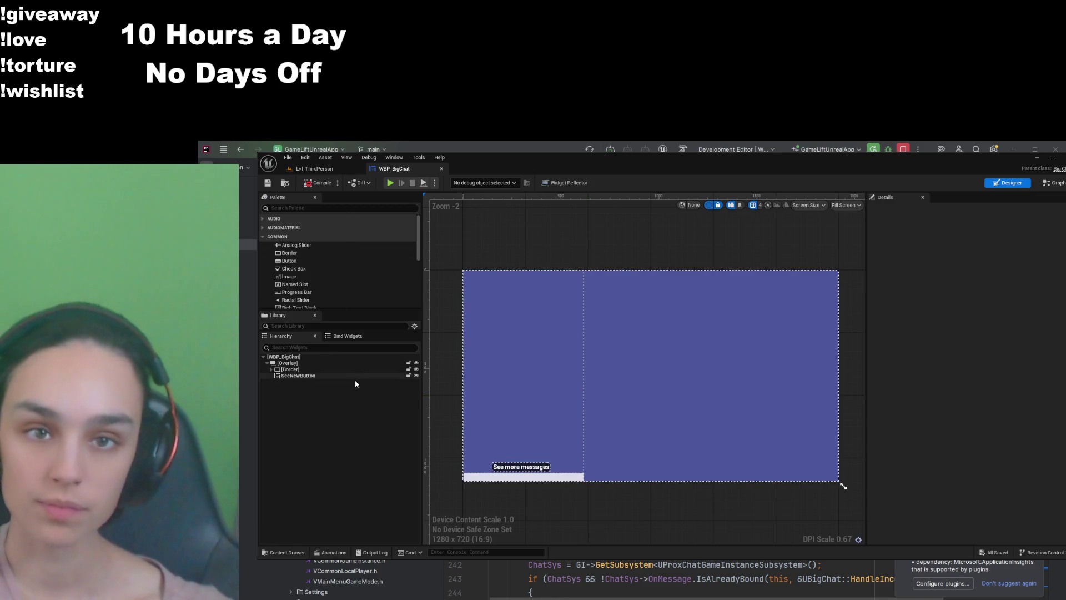
# Step: Expand the Border, Horizontal Box and Vertical Box in the hierarchy and select ChatEntry
pyautogui.click(271, 369)
pyautogui.click(274, 375)
pyautogui.click(279, 381)
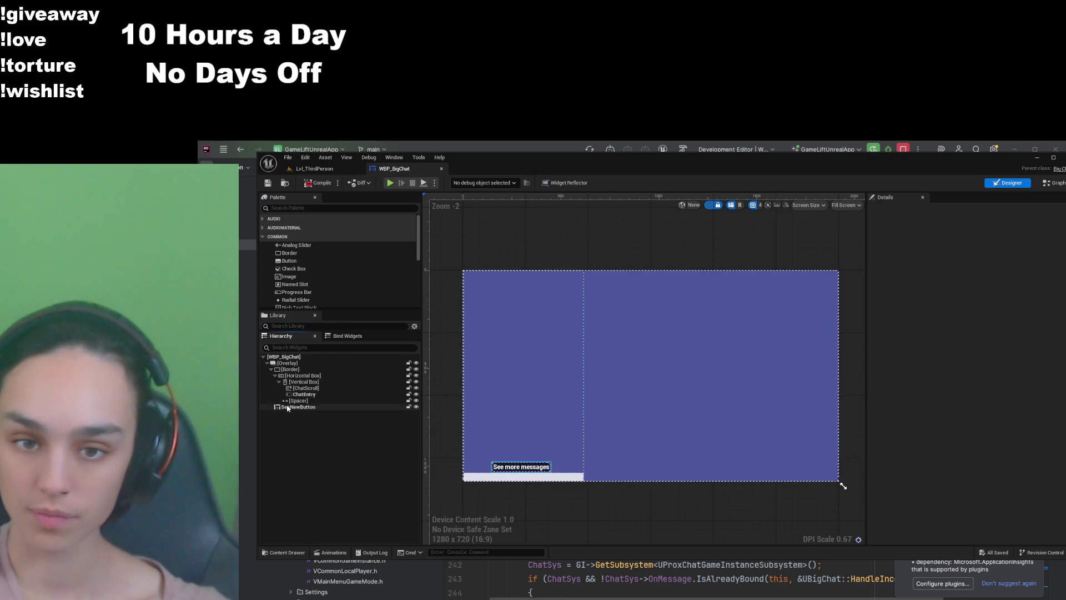
pyautogui.click(294, 395)
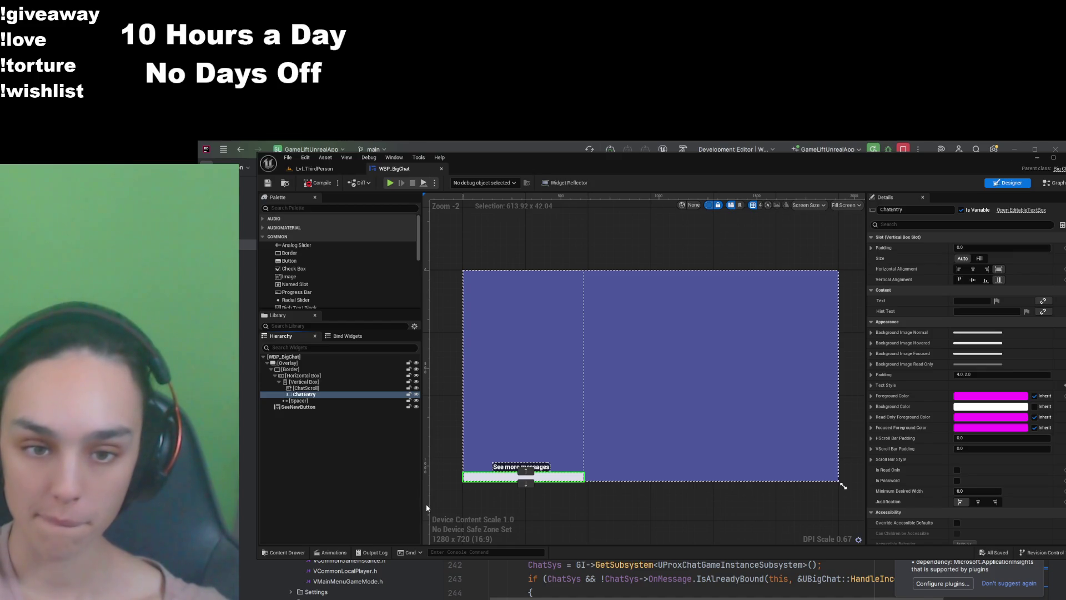
# Step: Search the Palette for 'multi' and add a multi-line editable text beside ChatEntry
pyautogui.click(305, 209)
pyautogui.write('mul')
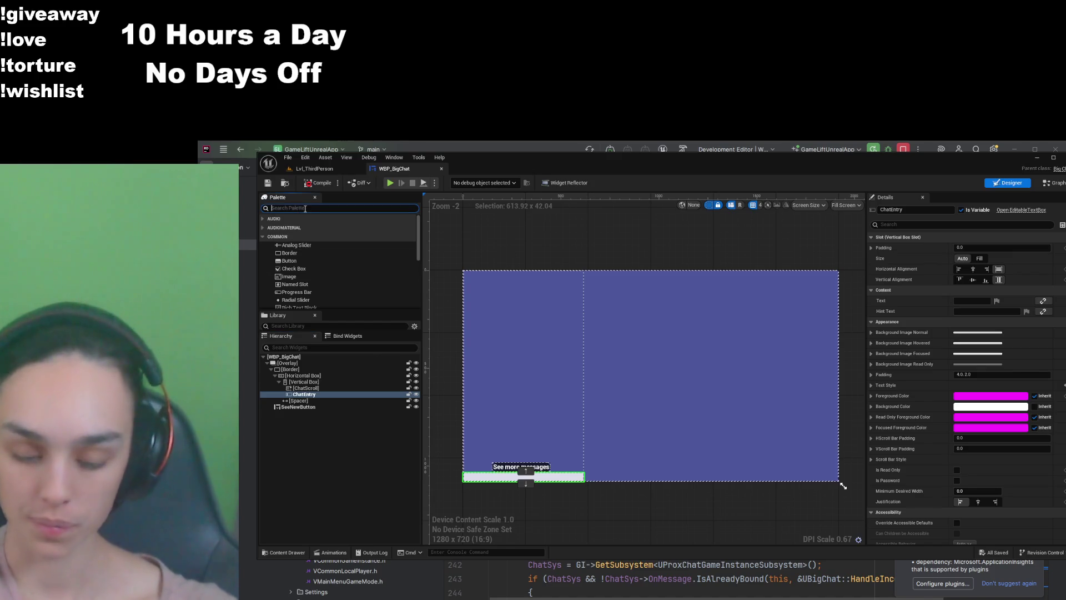
pyautogui.write('ti')
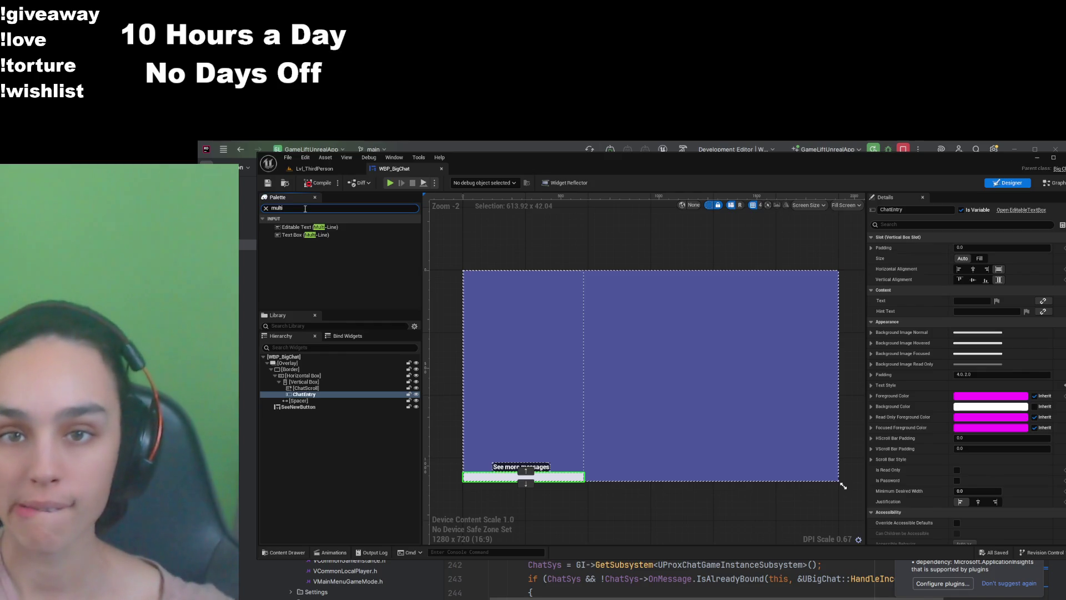
pyautogui.moveTo(323, 226); pyautogui.dragTo(313, 398)
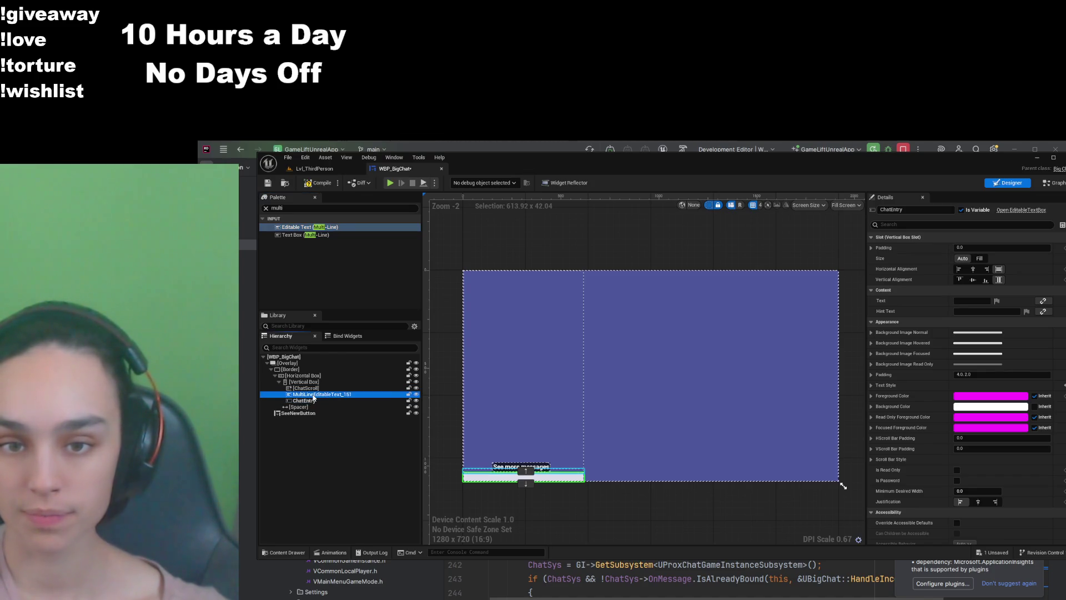
pyautogui.doubleClick(314, 398)
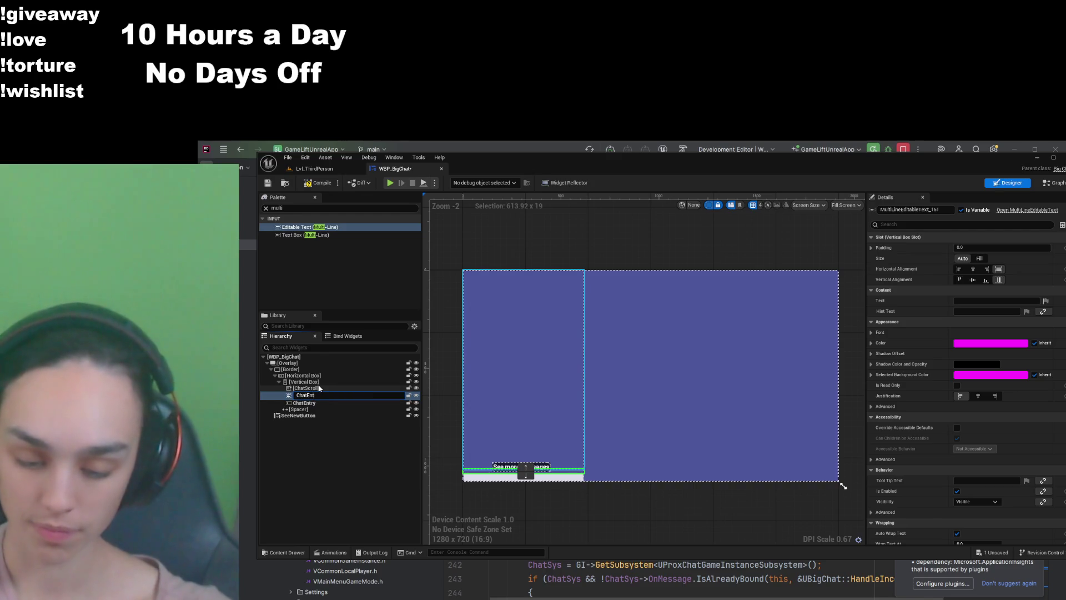
pyautogui.press('Return')
# Step: Compare the old ChatEntry's properties with the new widget's, then delete the old ChatEntry
pyautogui.click(327, 401)
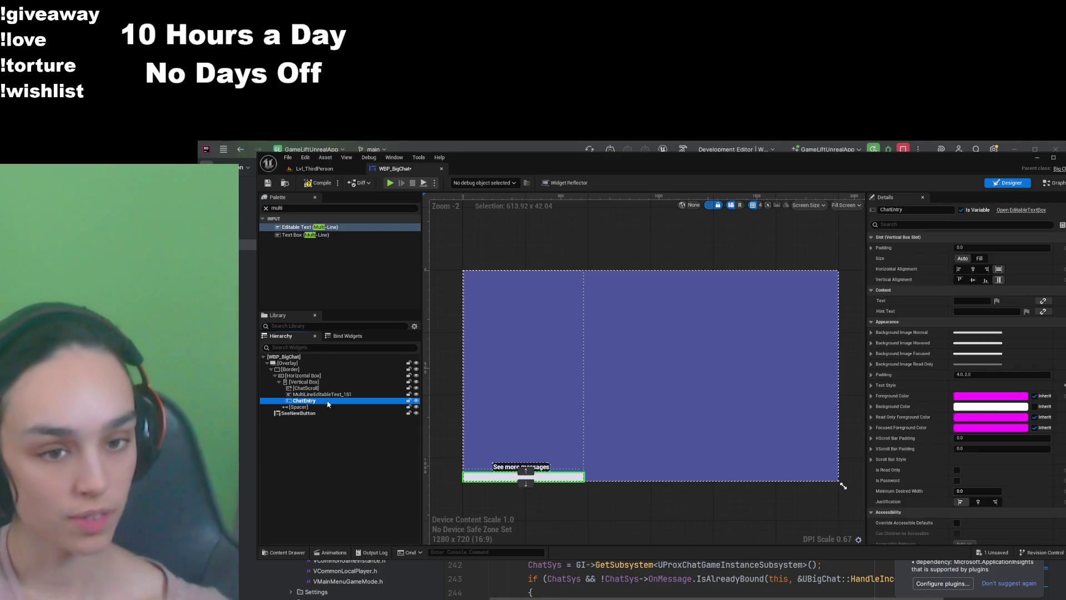
pyautogui.click(1063, 236)
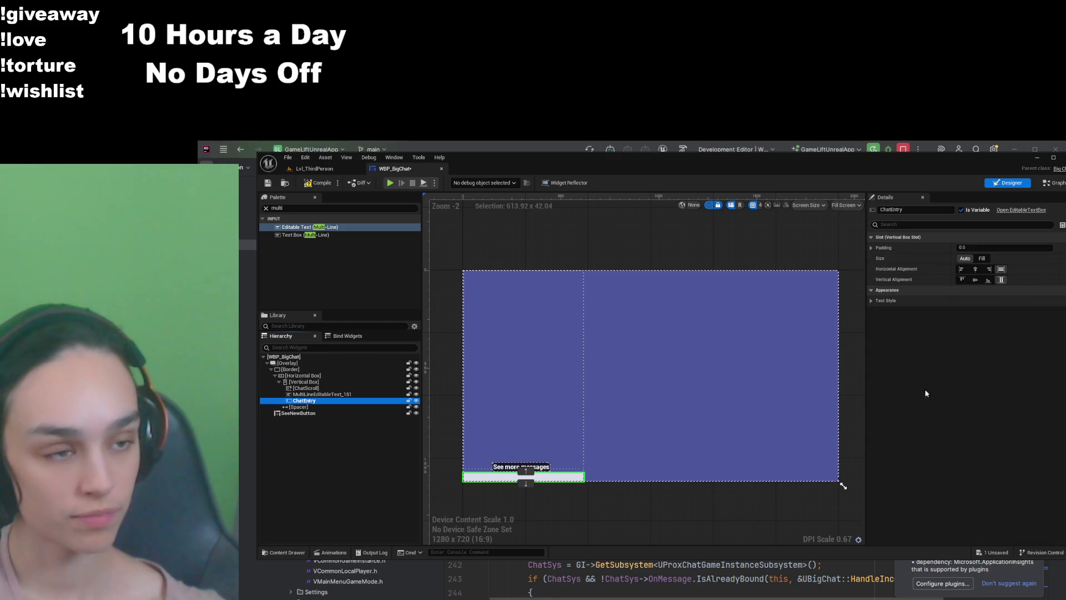
pyautogui.click(336, 401)
pyautogui.click(340, 395)
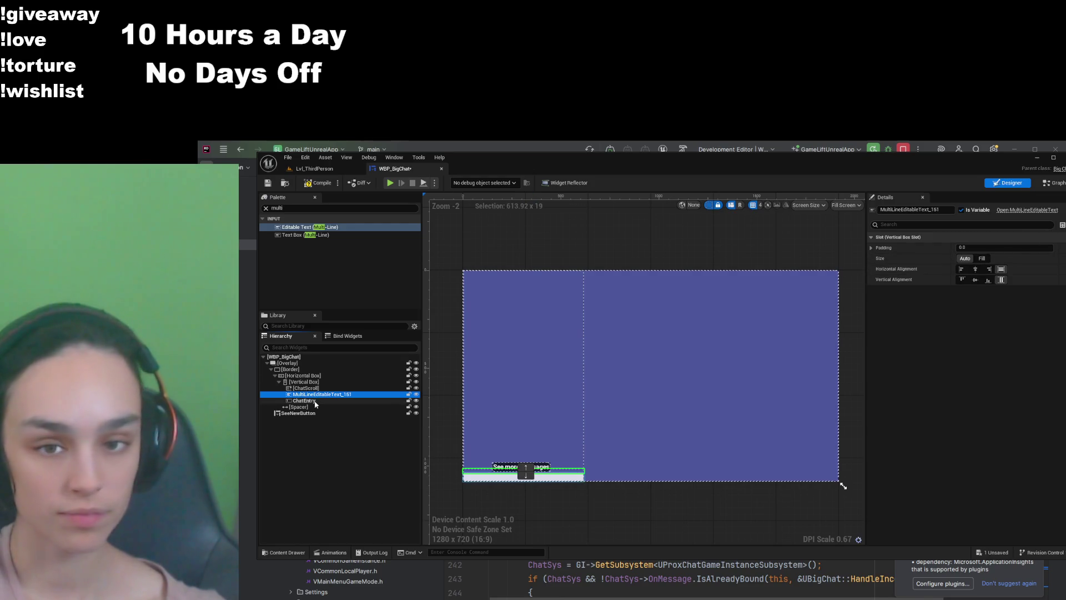
pyautogui.click(315, 401)
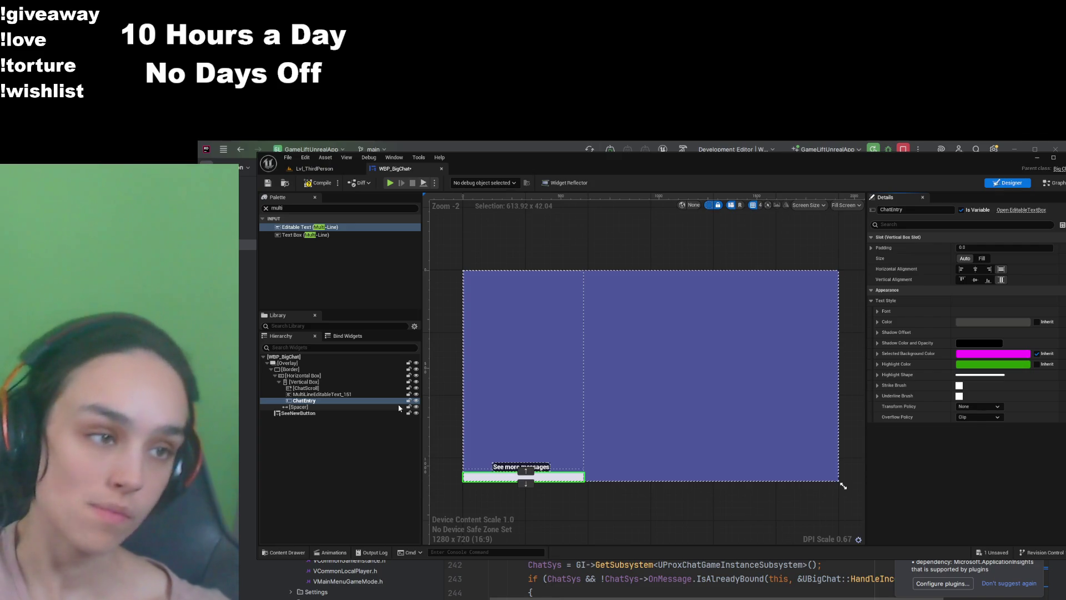
pyautogui.press('Delete')
# Step: Compile WBP_BigChat, which reports the ChatEntry binding missing, and save it
pyautogui.doubleClick(363, 394)
pyautogui.write('ChatEnt')
pyautogui.press('Escape')
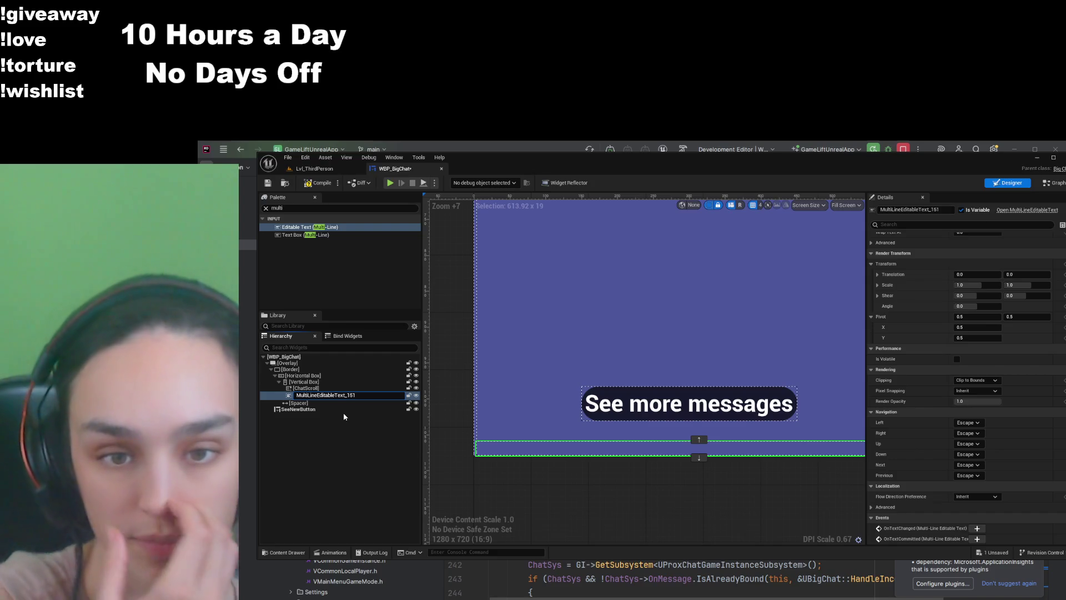
pyautogui.click(316, 183)
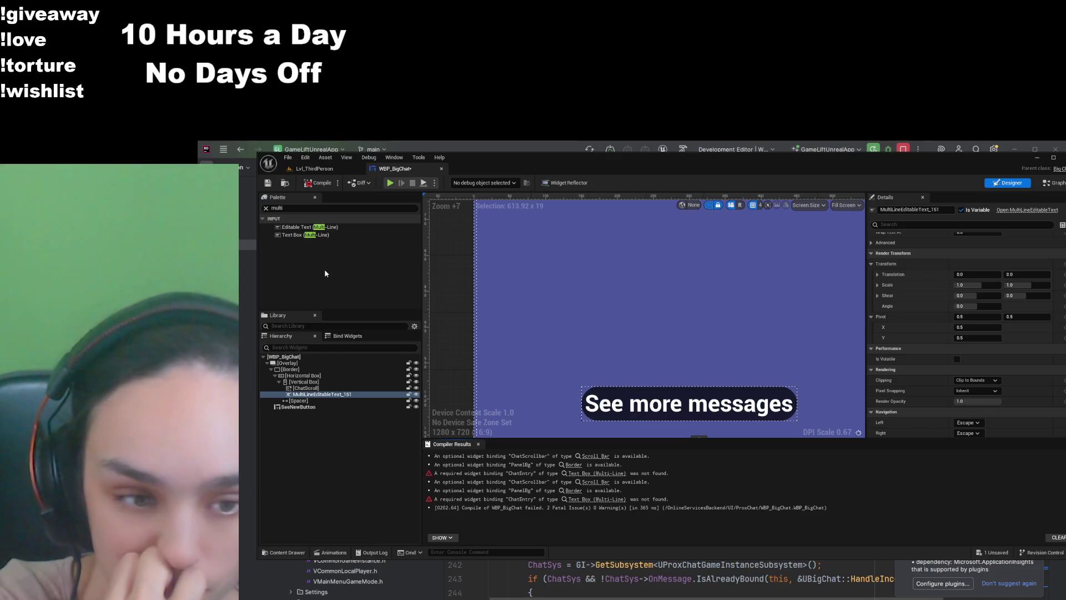
pyautogui.click(330, 395)
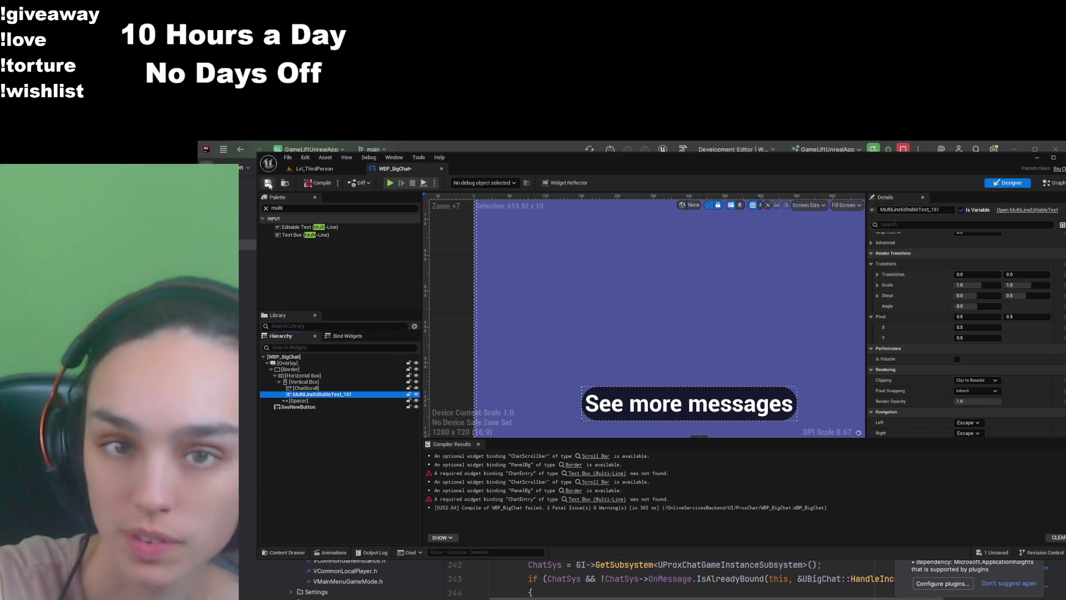
pyautogui.hotkey('ctrl', 's')
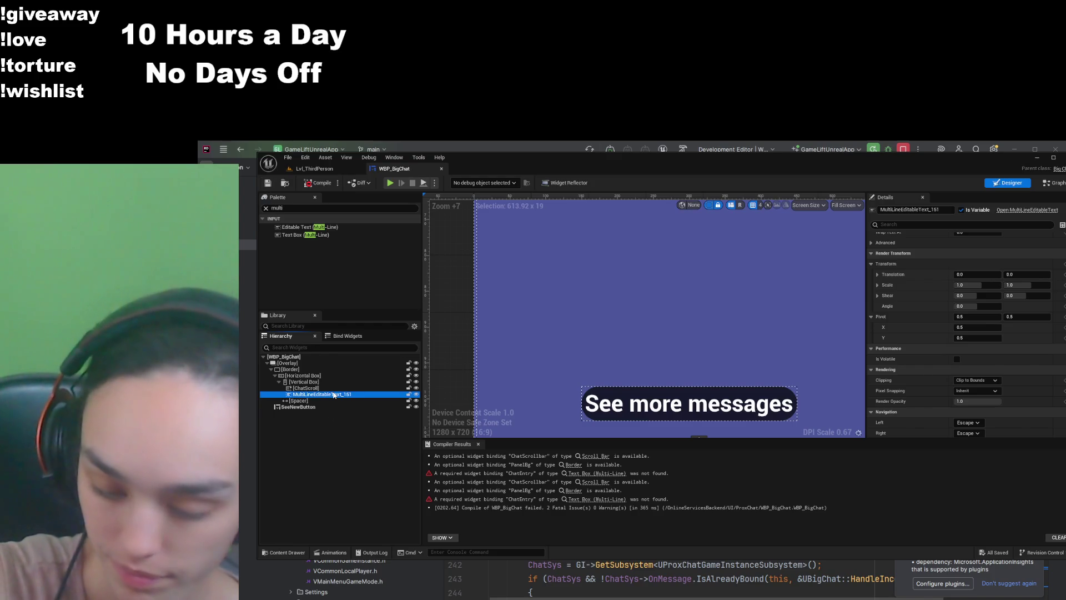
# Step: Abandon a ChatEntry rename, then add and remove a multi-line text box under ChatScroll
pyautogui.press('F2')
pyautogui.write('ChatEntry')
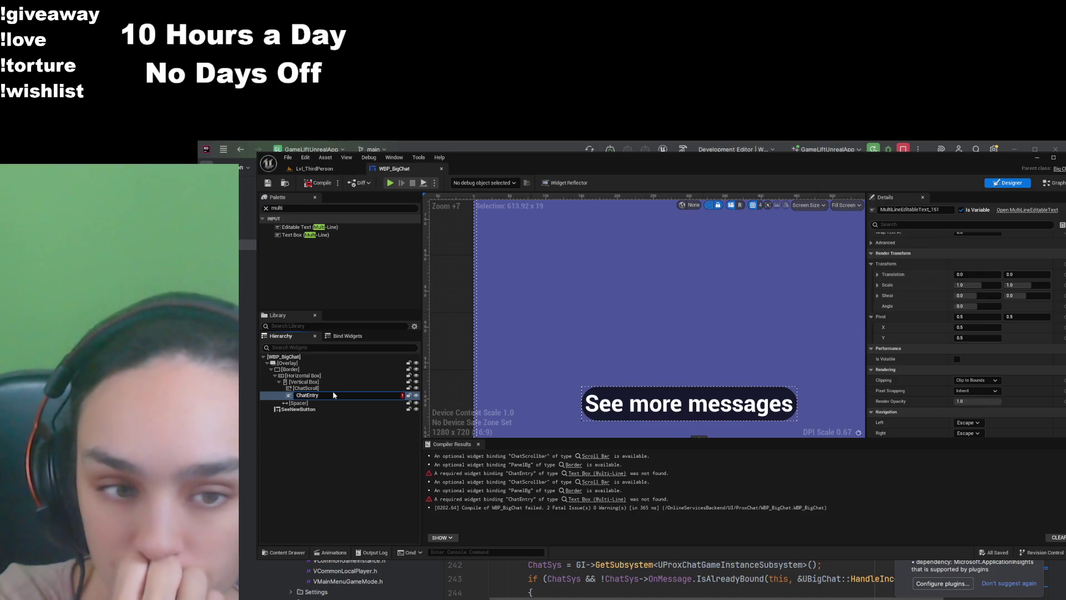
pyautogui.press('Escape')
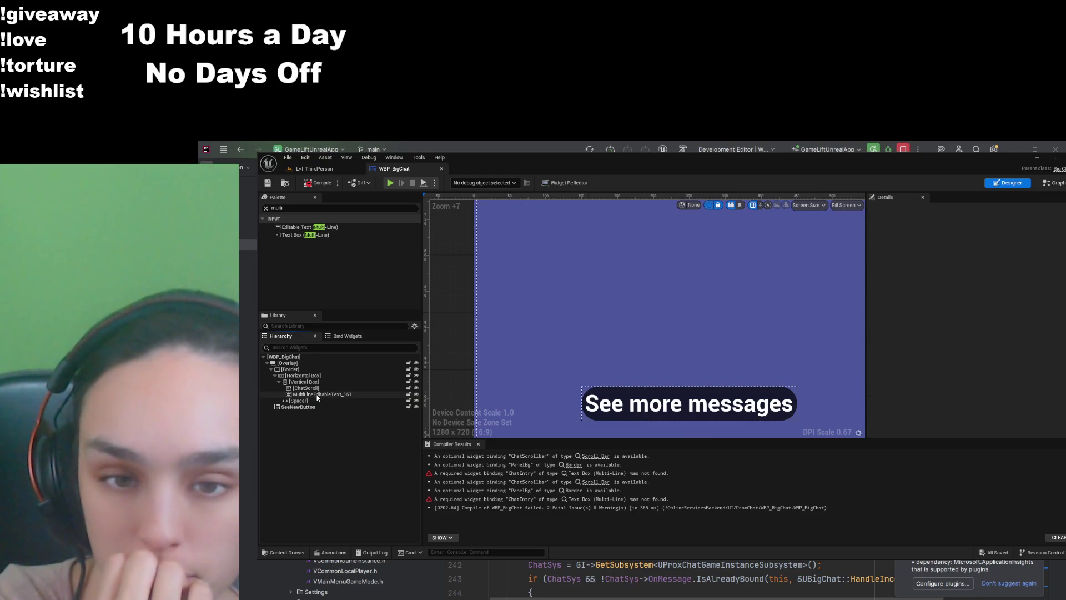
pyautogui.click(320, 236)
pyautogui.moveTo(338, 289); pyautogui.dragTo(328, 395)
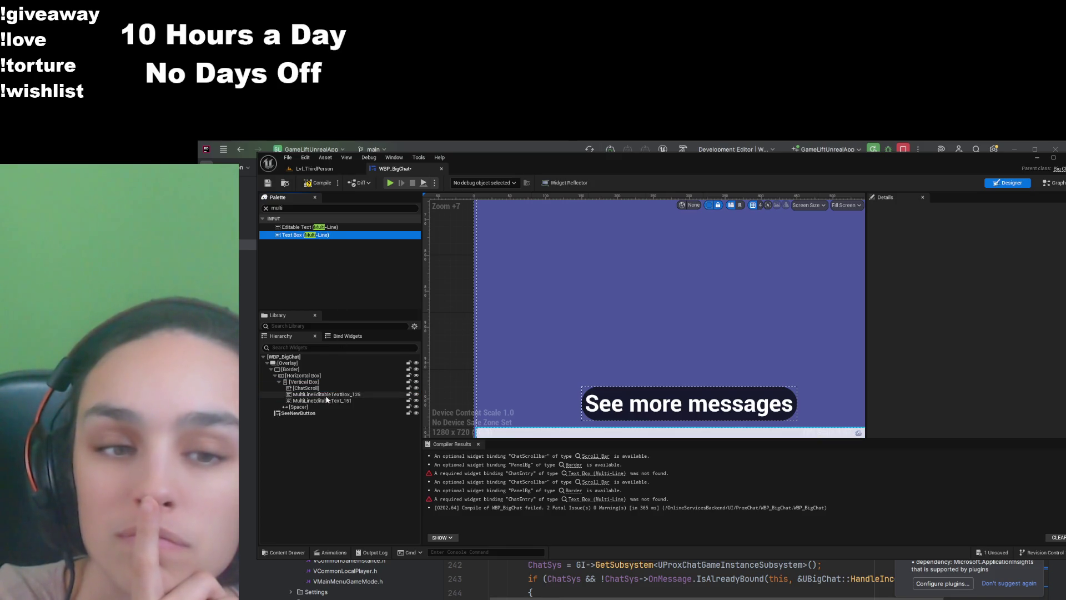
pyautogui.click(328, 395)
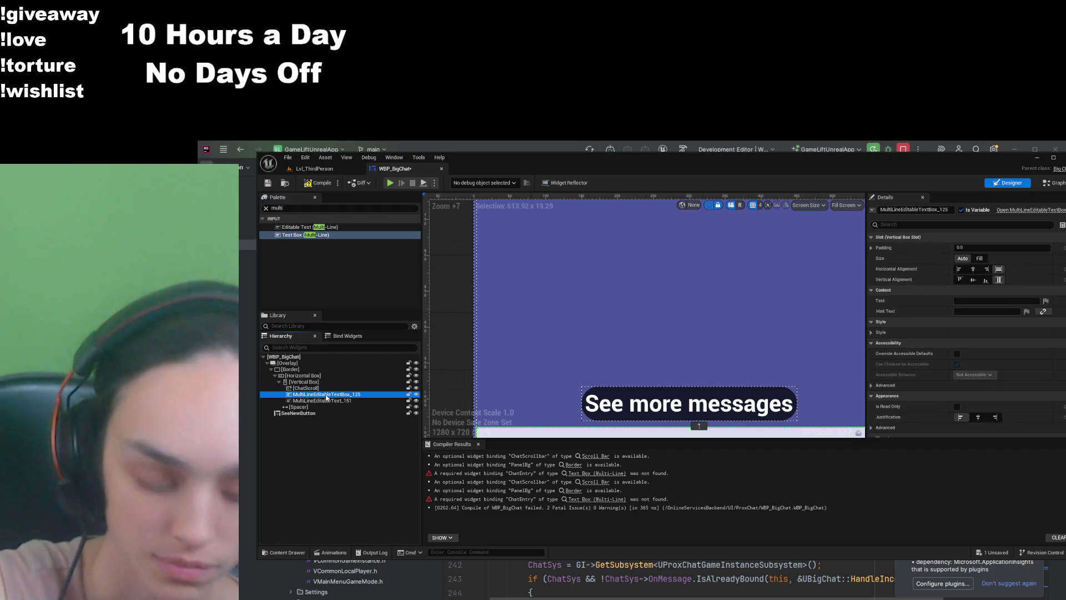
pyautogui.press('Delete')
# Step: Delete the extra text box and the multi-line editable text from the hierarchy
pyautogui.click(330, 401)
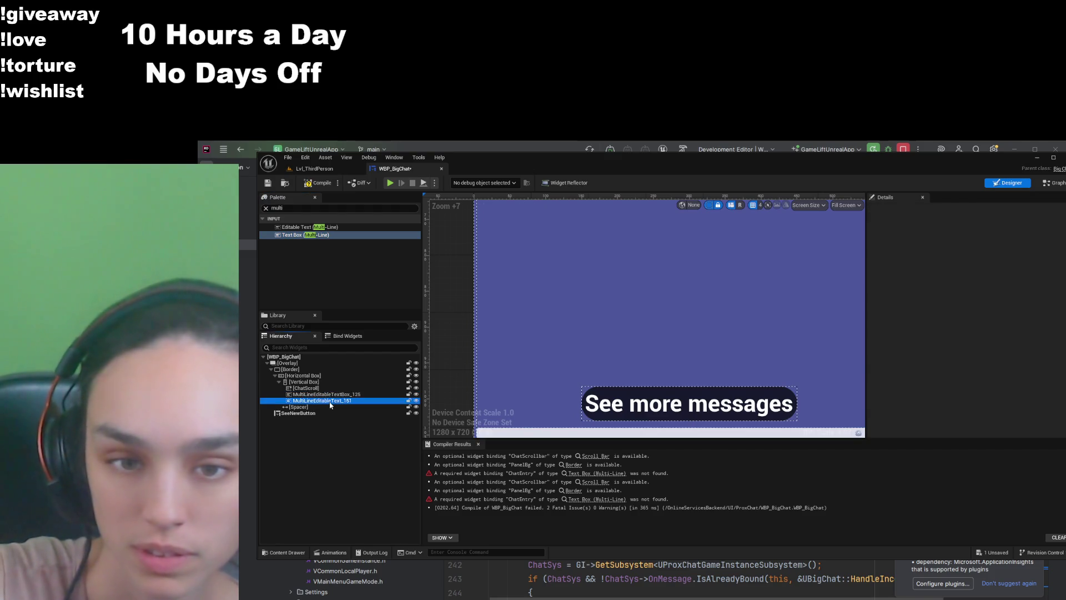
pyautogui.click(384, 420)
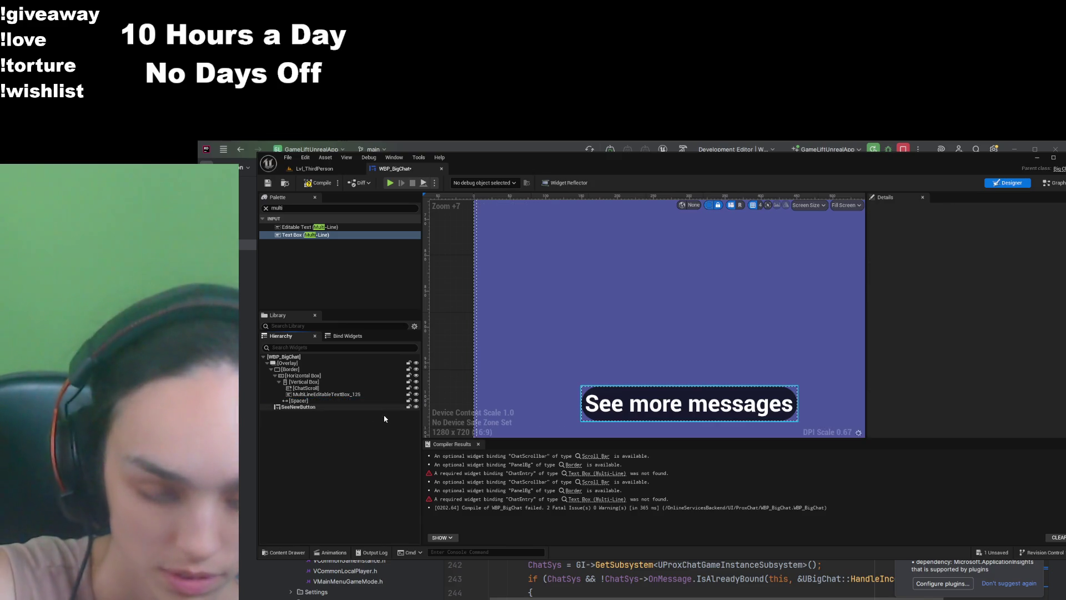
pyautogui.click(358, 394)
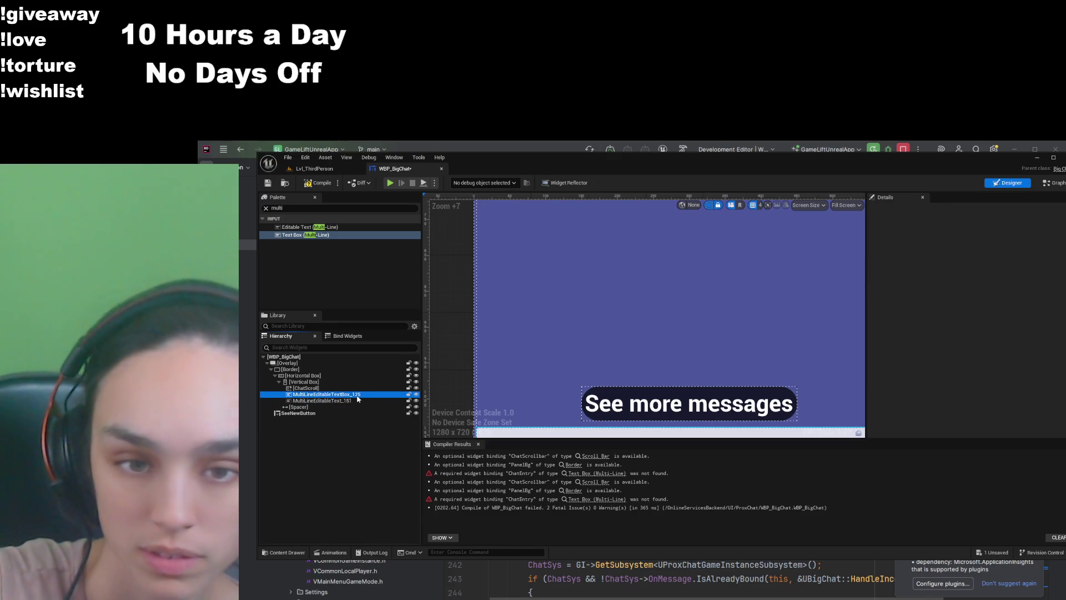
pyautogui.press('Delete')
pyautogui.click(357, 395)
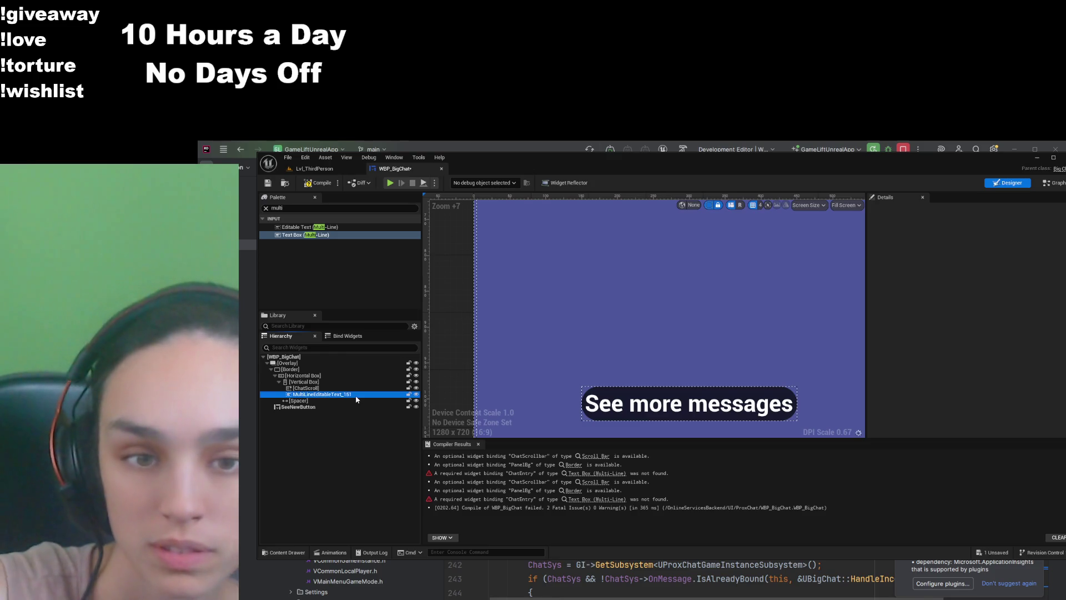
pyautogui.press('Delete')
# Step: Add a Text Box (Multi-Line) and an Editable Text (Multi-Line) under ChatScroll
pyautogui.click(302, 309)
pyautogui.moveTo(301, 309)
pyautogui.mouseDown()
pyautogui.moveTo(338, 389)
pyautogui.moveTo(327, 393)
pyautogui.mouseUp()
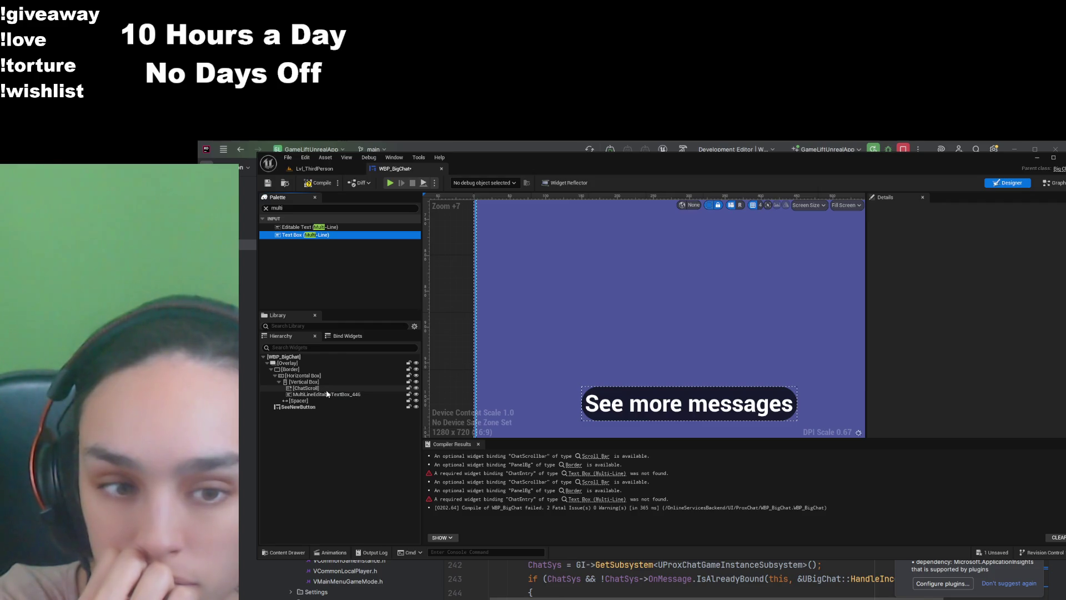
pyautogui.moveTo(309, 227); pyautogui.dragTo(317, 400)
pyautogui.click(316, 395)
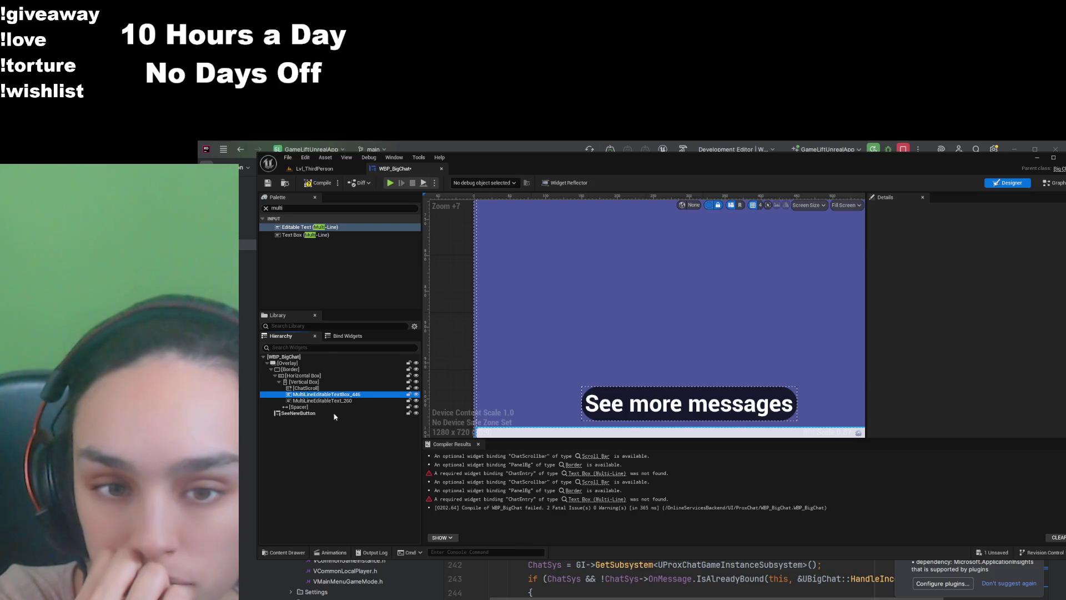
pyautogui.moveTo(596, 423); pyautogui.dragTo(658, 407)
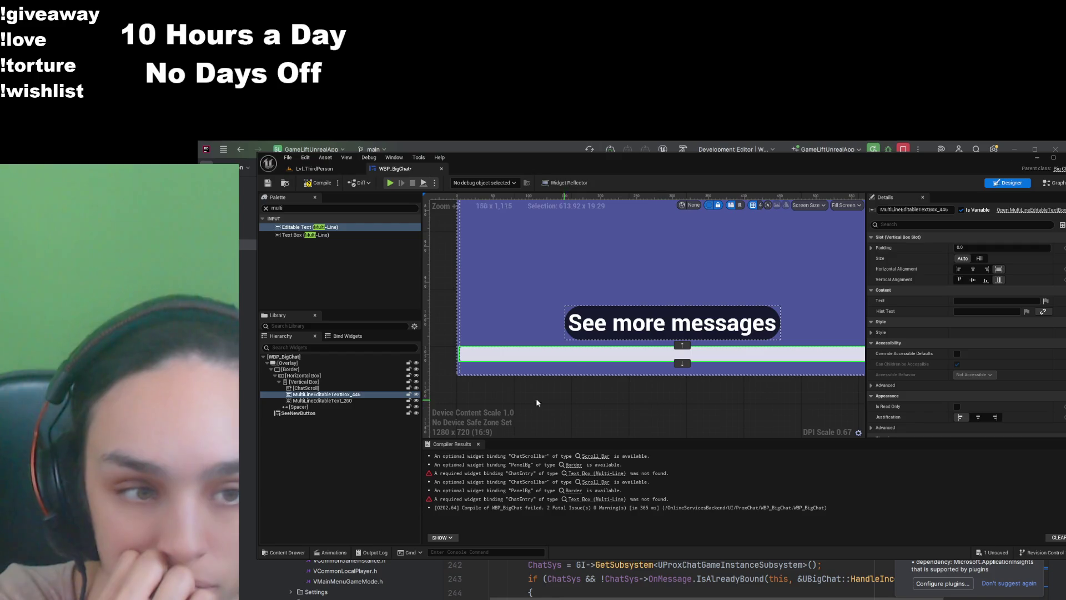
# Step: Inspect ChatScroll and the new text box's style colours, then select the extra editable text
pyautogui.click(321, 388)
pyautogui.click(326, 394)
pyautogui.click(327, 389)
pyautogui.click(351, 395)
pyautogui.click(355, 400)
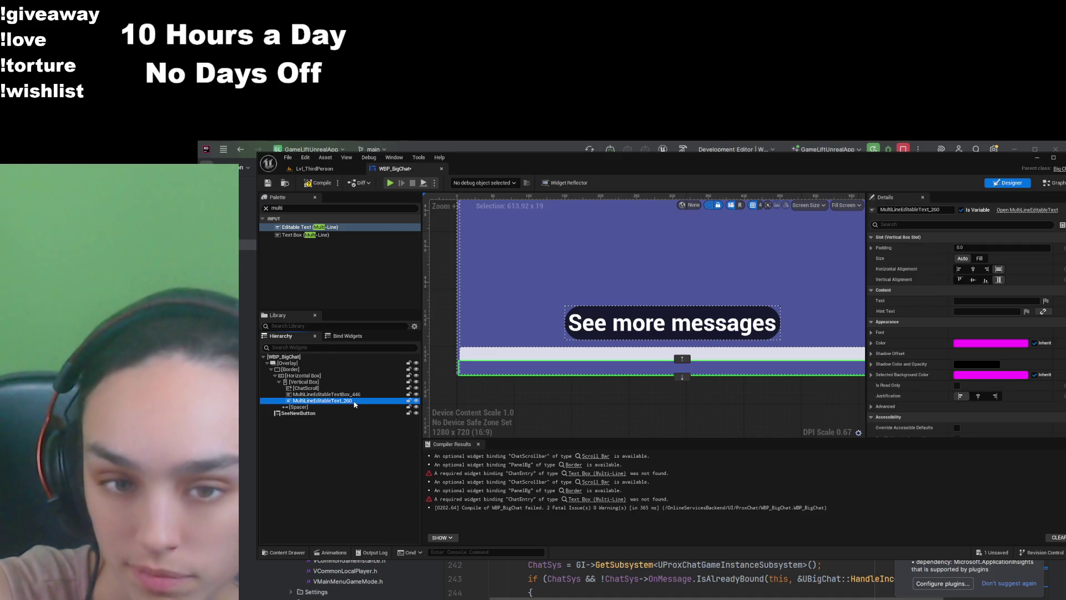
# Step: Delete the extra multi-line editable text, leaving only the multi-line text box
pyautogui.press('Delete')
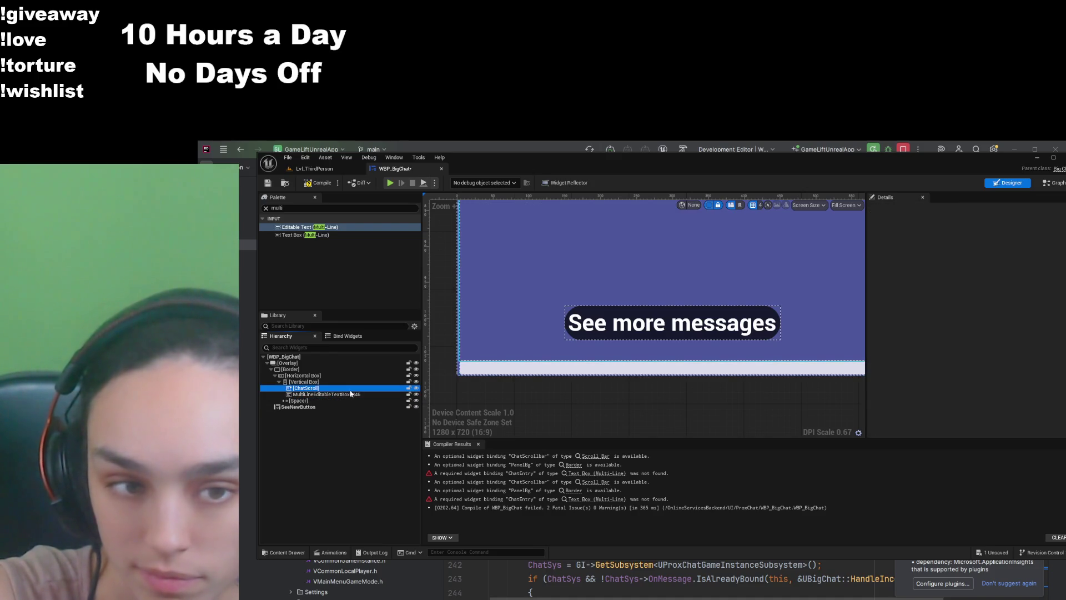
pyautogui.click(355, 396)
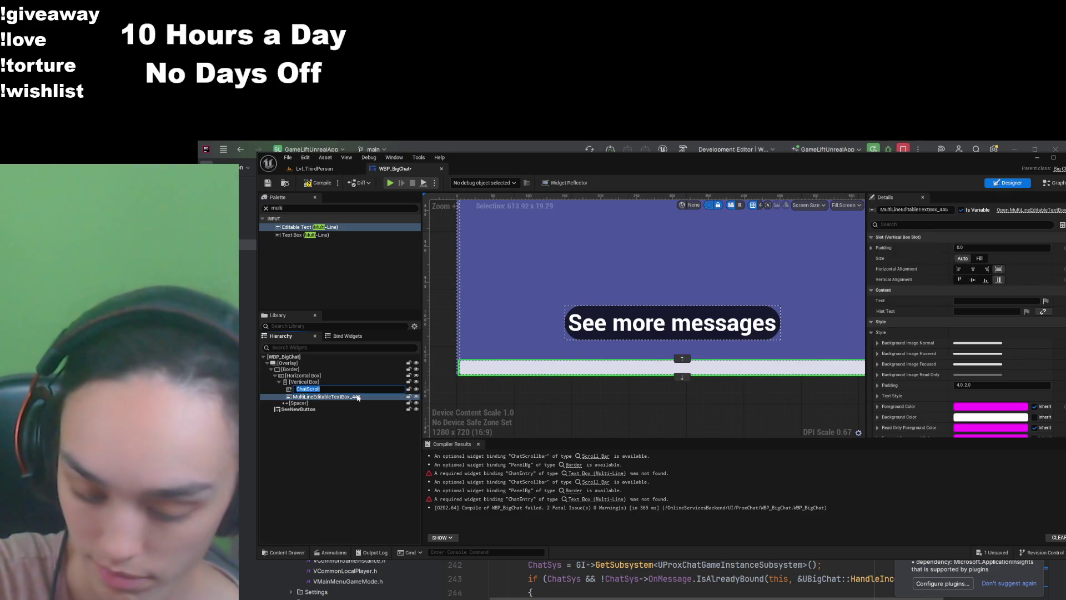
pyautogui.write('ChatScroll')
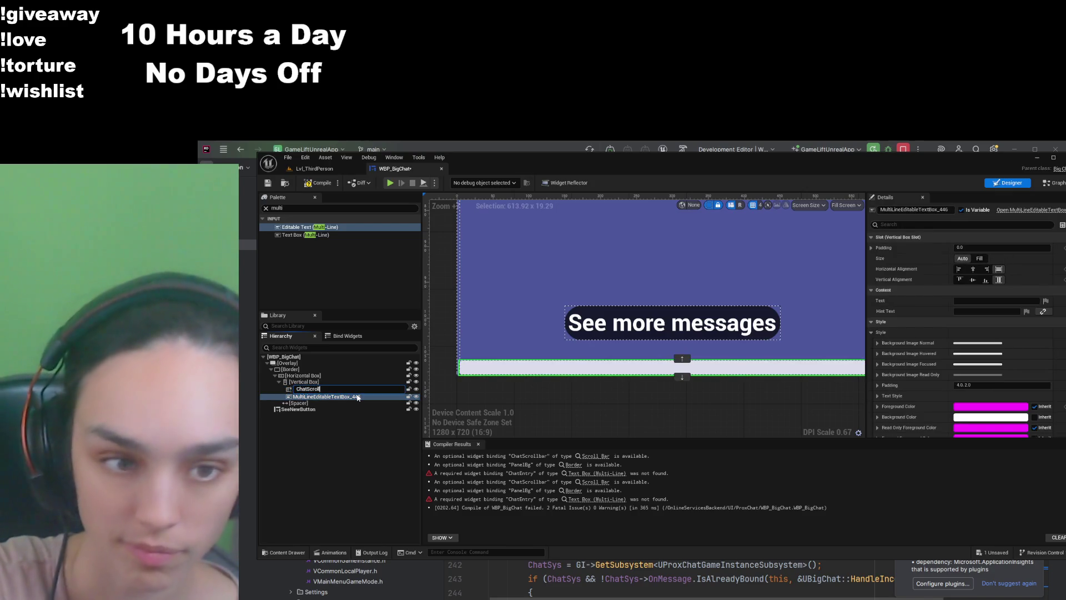
pyautogui.click(350, 399)
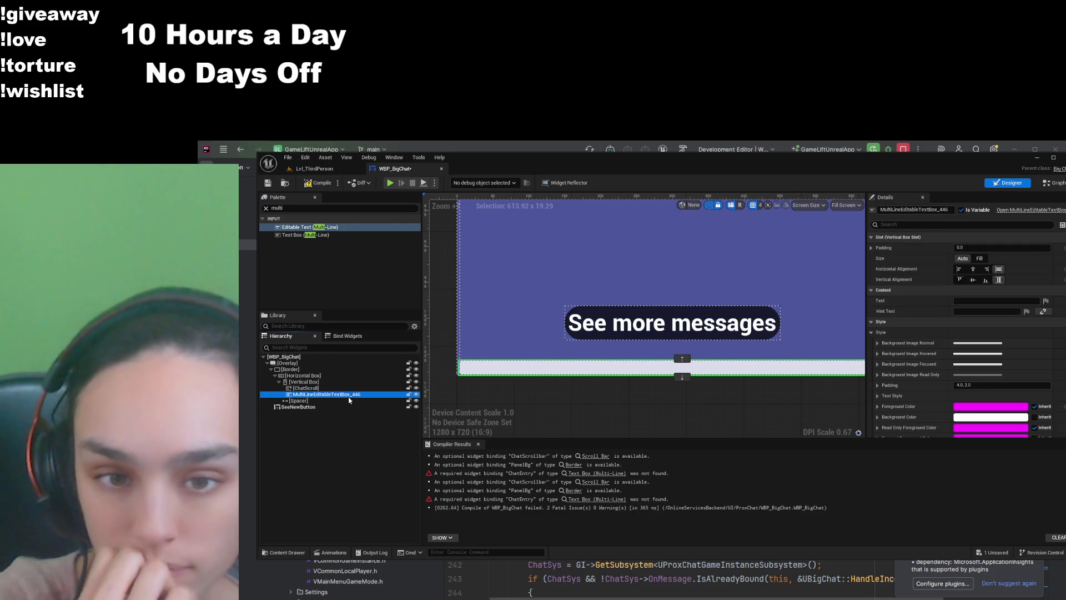
# Step: Rename MultiLineEditableTextBox_446 to ChatEntry and save
pyautogui.press('F2')
pyautogui.write('ChatEntry')
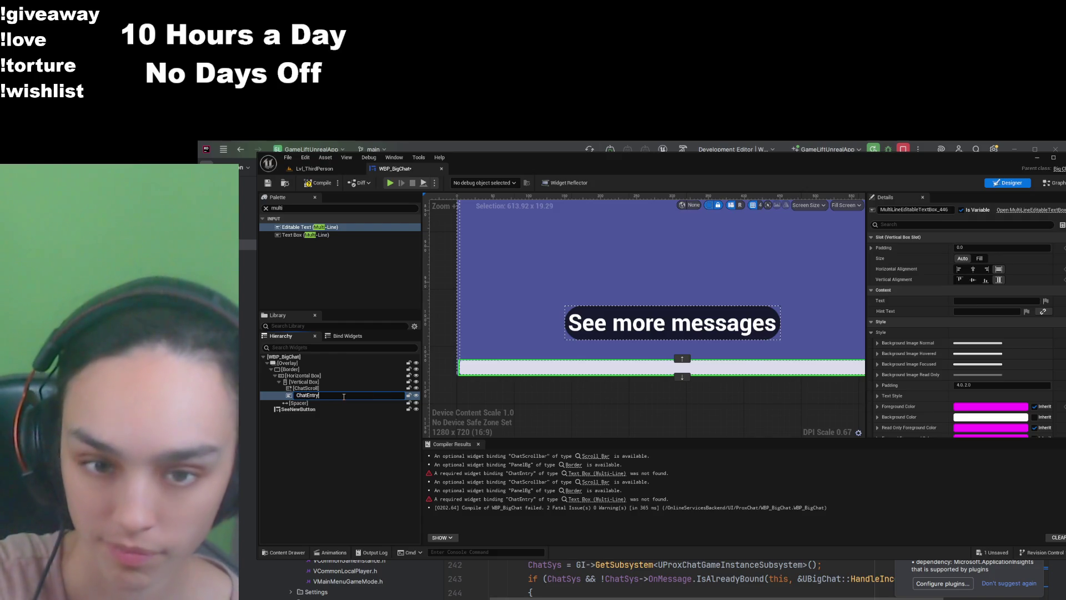
pyautogui.press('Return')
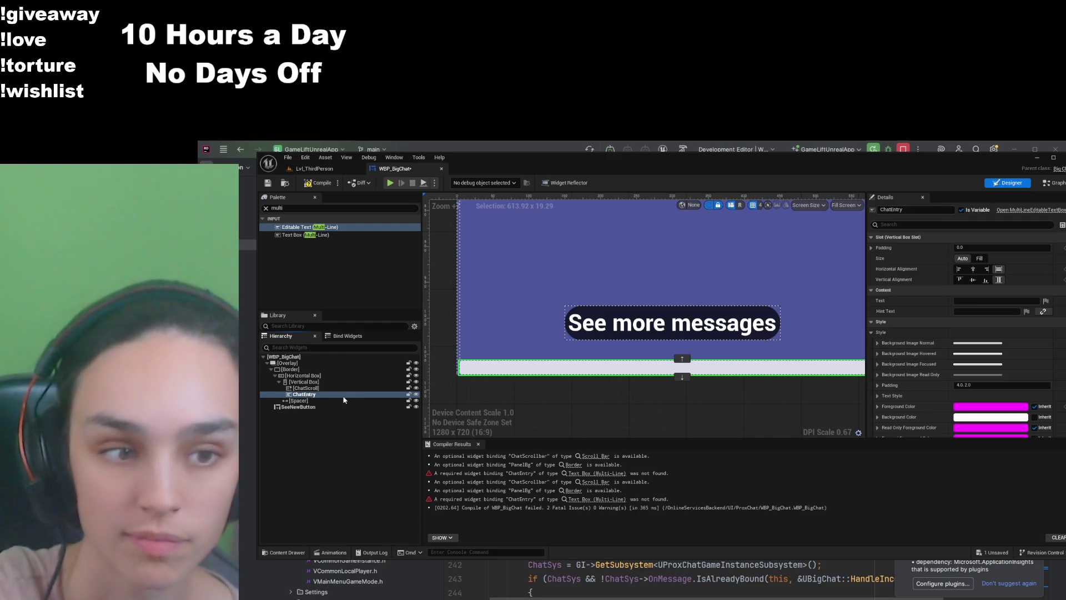
pyautogui.hotkey('ctrl', 's')
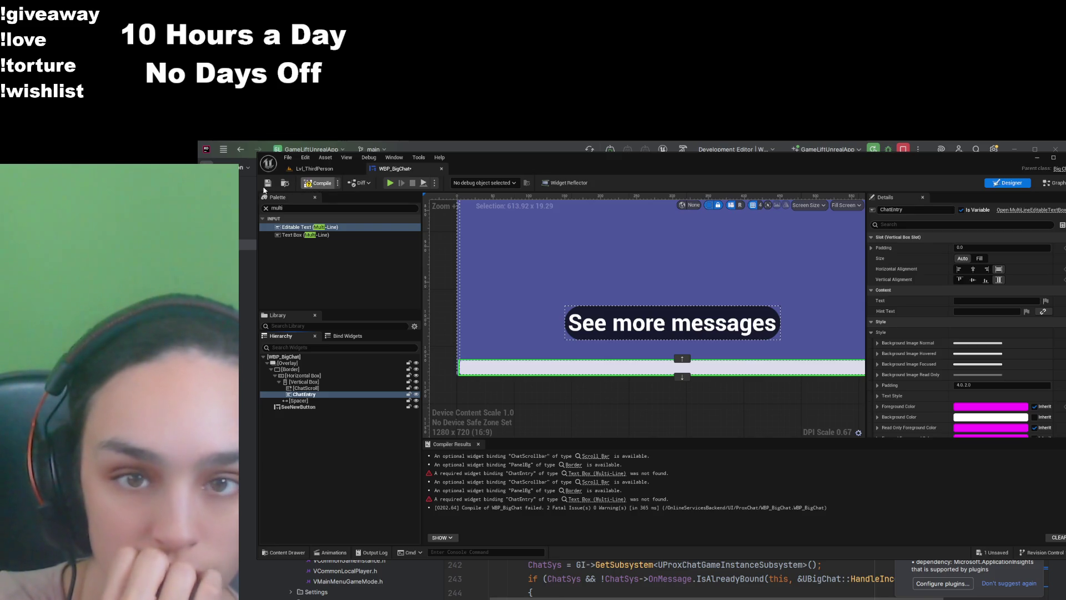
# Step: Make ChatEntry's text style colour black, testing with sample text 'ggrgr' then clearing it
pyautogui.click(997, 301)
pyautogui.write('g')
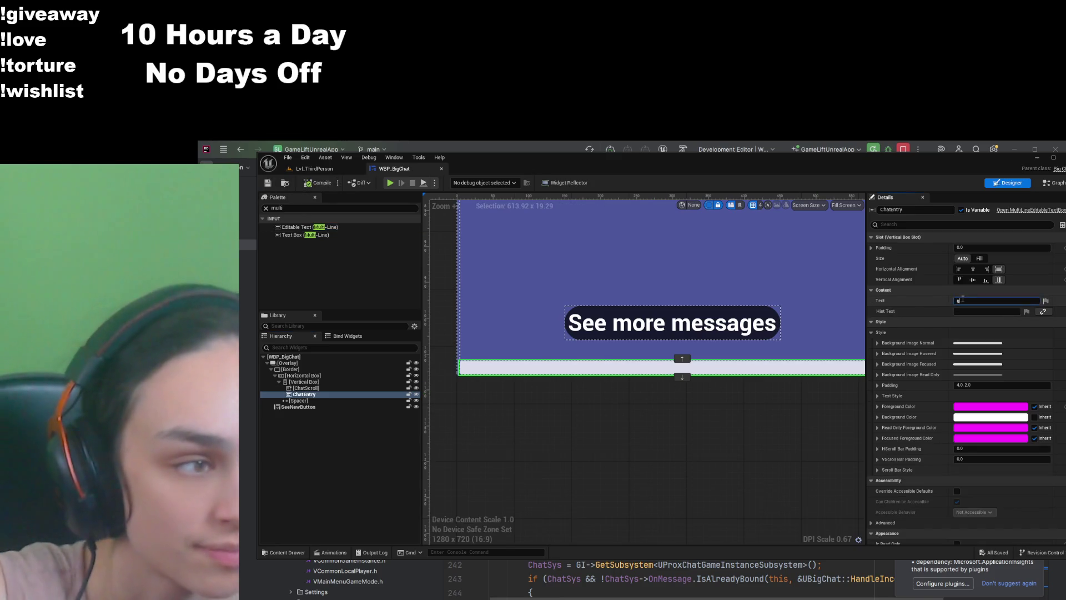
pyautogui.write('grgr')
pyautogui.press('Return')
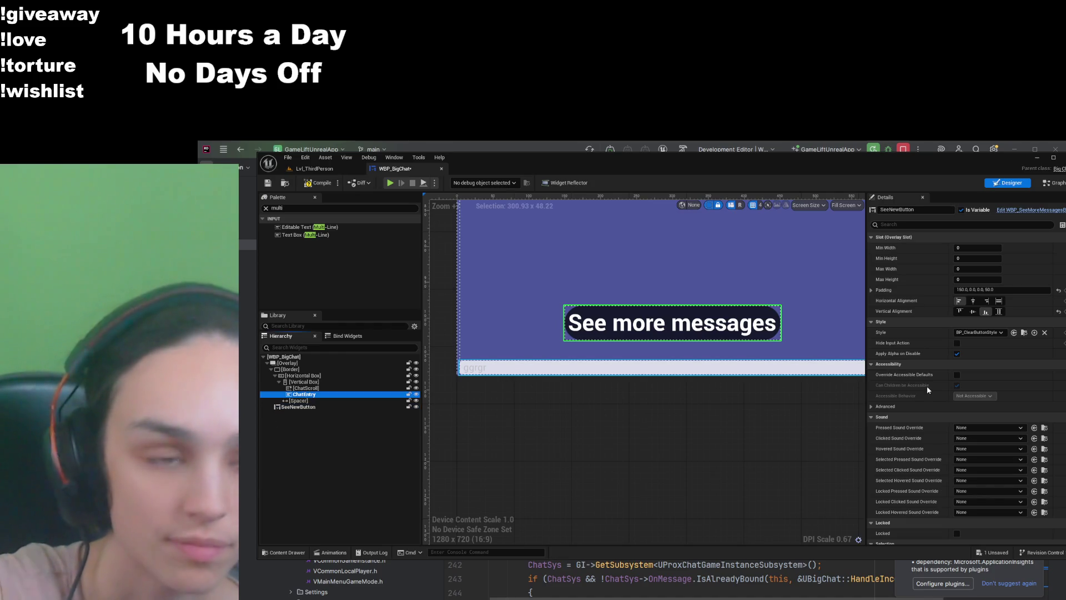
pyautogui.scroll(-10, 938, 405)
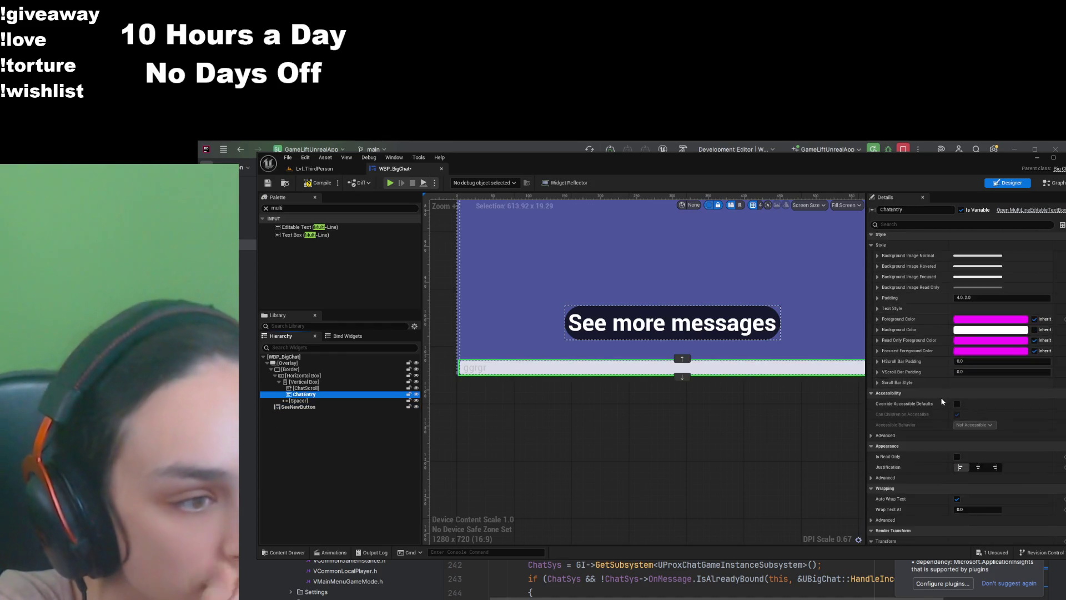
pyautogui.scroll(8, 936, 405)
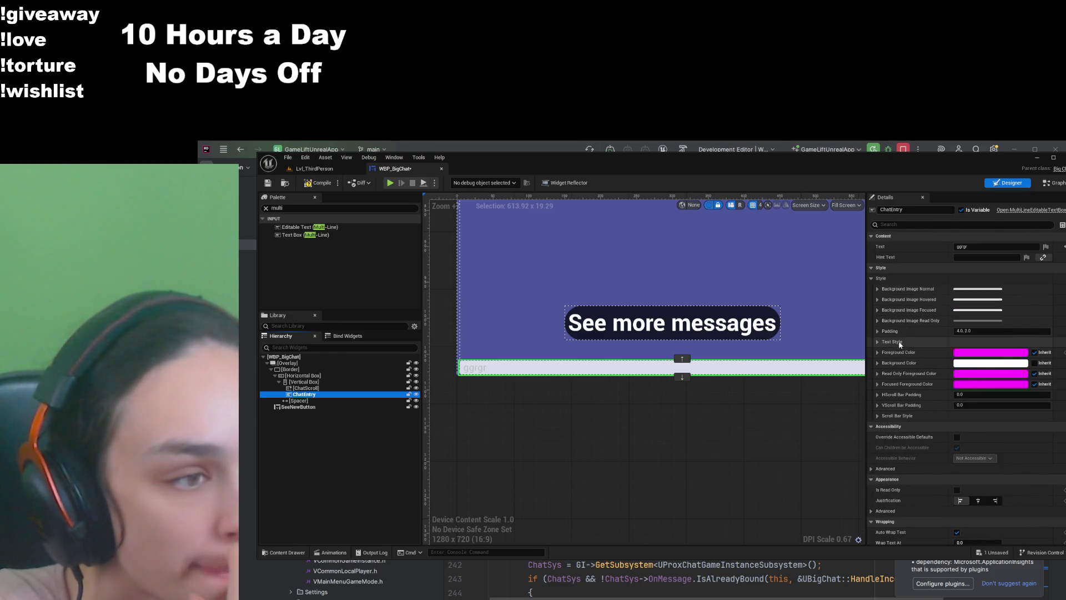
pyautogui.click(879, 342)
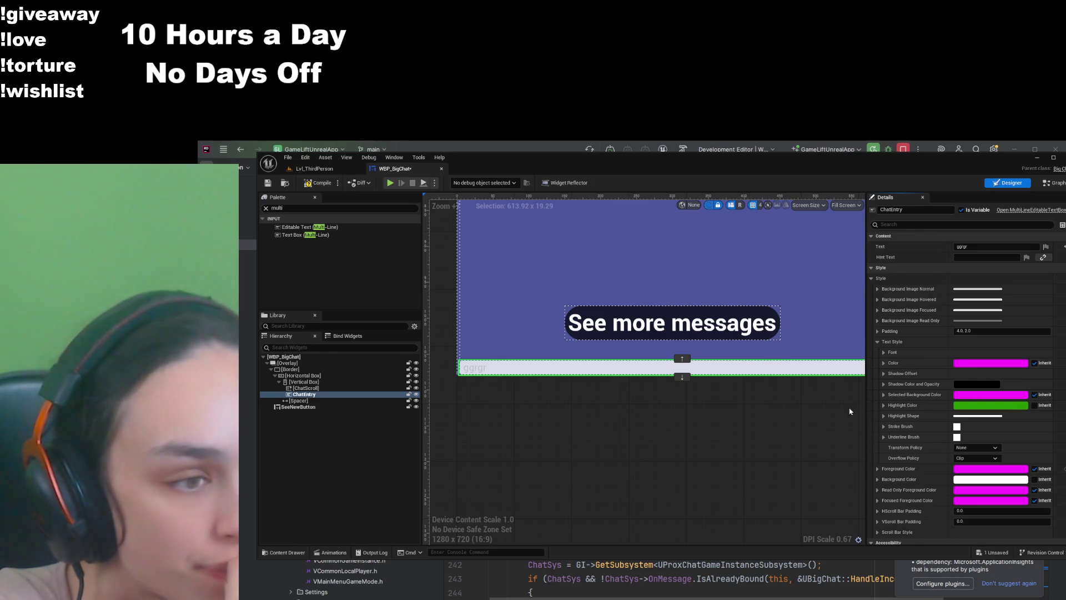
pyautogui.hotkey('ctrl', 'z')
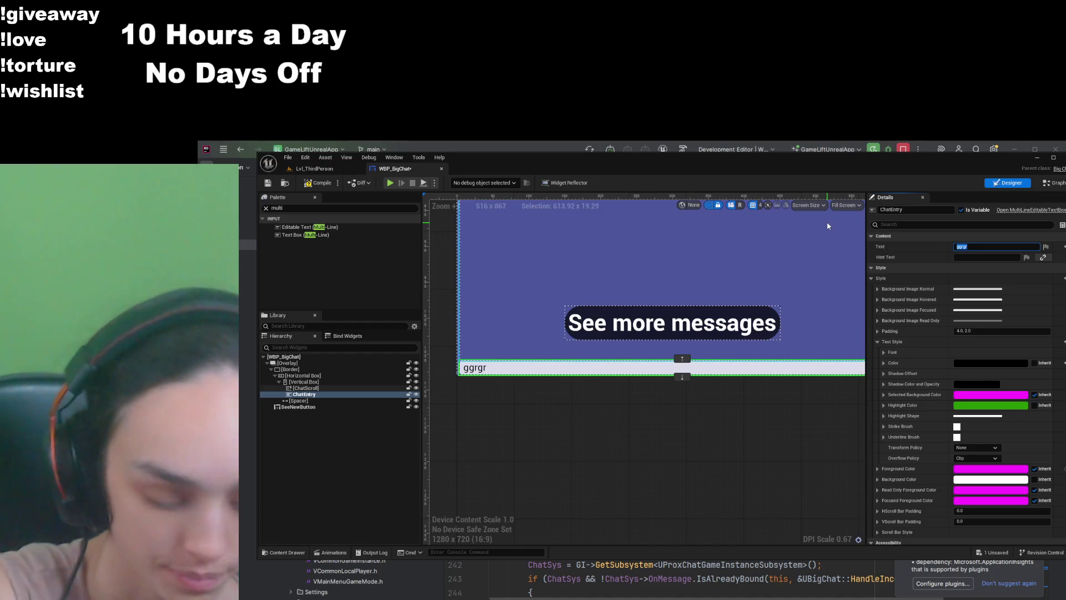
pyautogui.hotkey('ctrl', 'z')
pyautogui.hotkey('ctrl', 'z')
# Step: Compile and save WBP_BigChat with the restyled ChatEntry
pyautogui.click(319, 183)
pyautogui.click(267, 182)
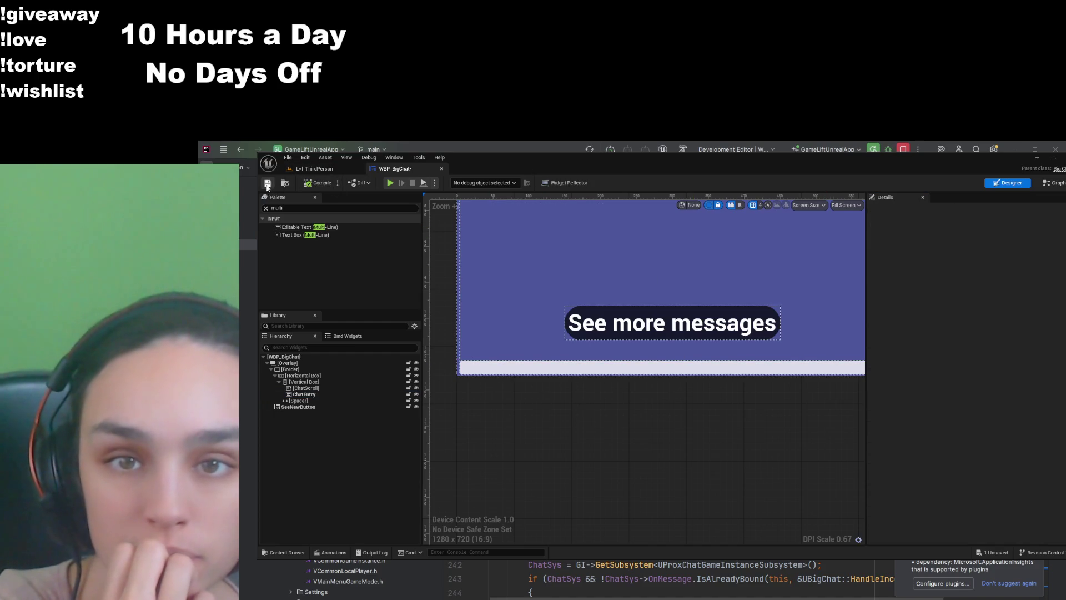
pyautogui.click(332, 395)
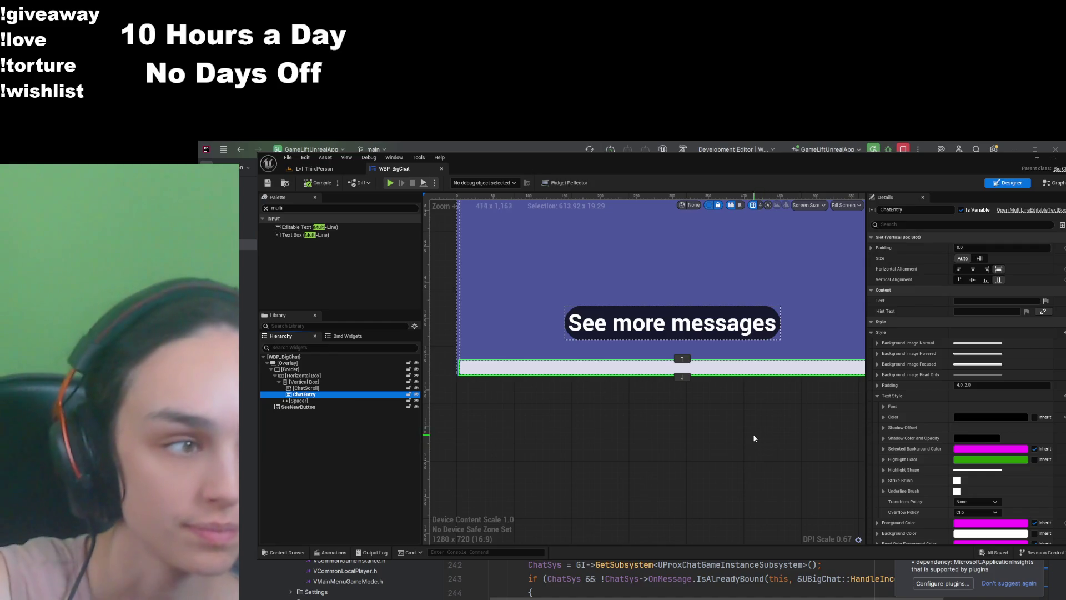
pyautogui.scroll(-2, 753, 438)
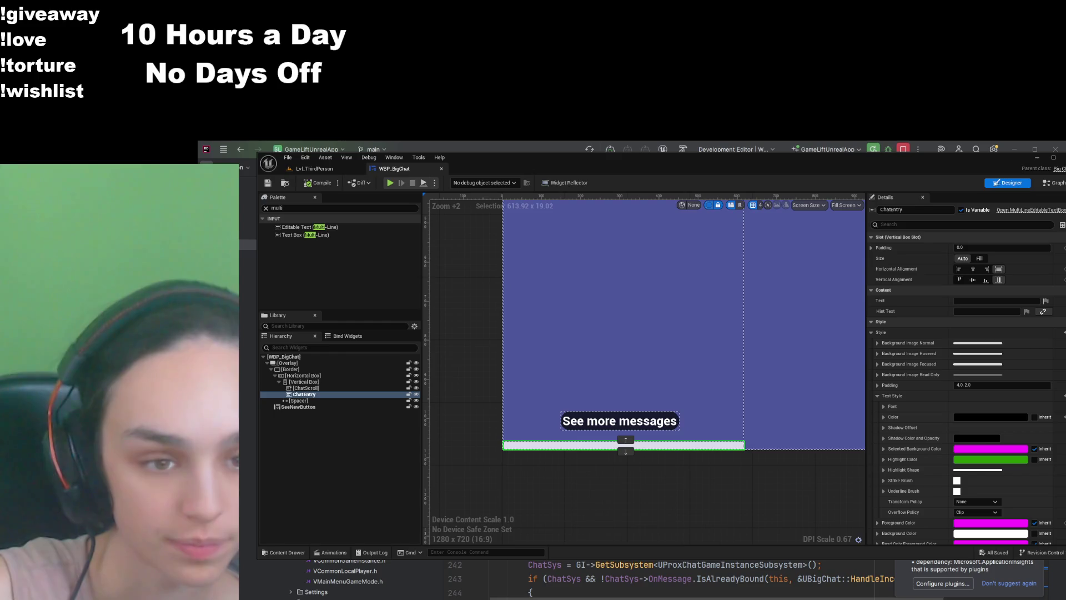
pyautogui.click(957, 301)
pyautogui.hotkey('ctrl', 'v')
pyautogui.click(675, 515)
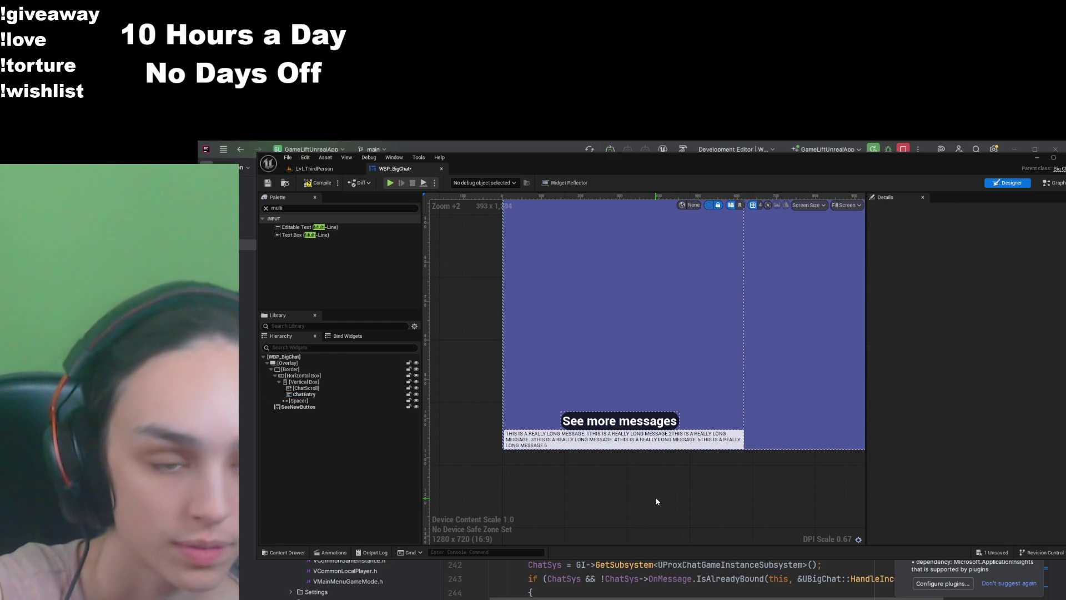
pyautogui.scroll(8, 522, 458)
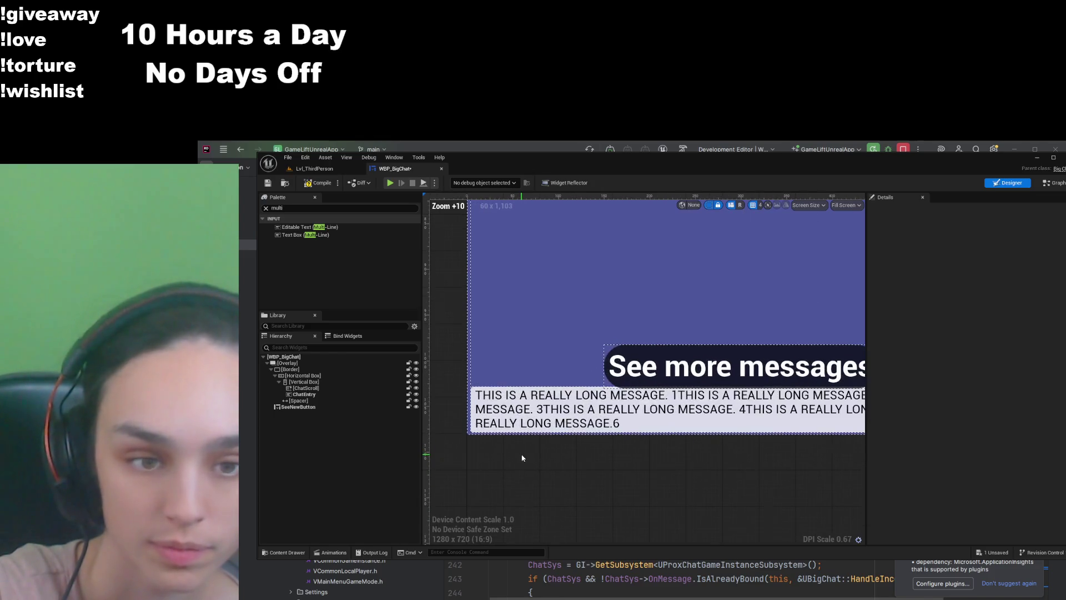
pyautogui.click(307, 389)
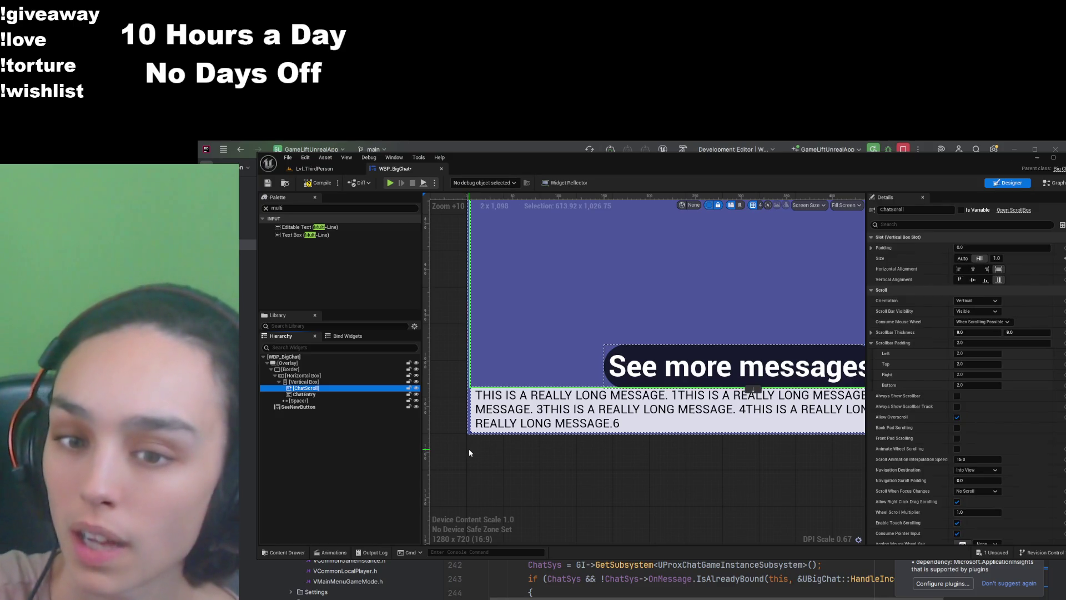
pyautogui.click(341, 394)
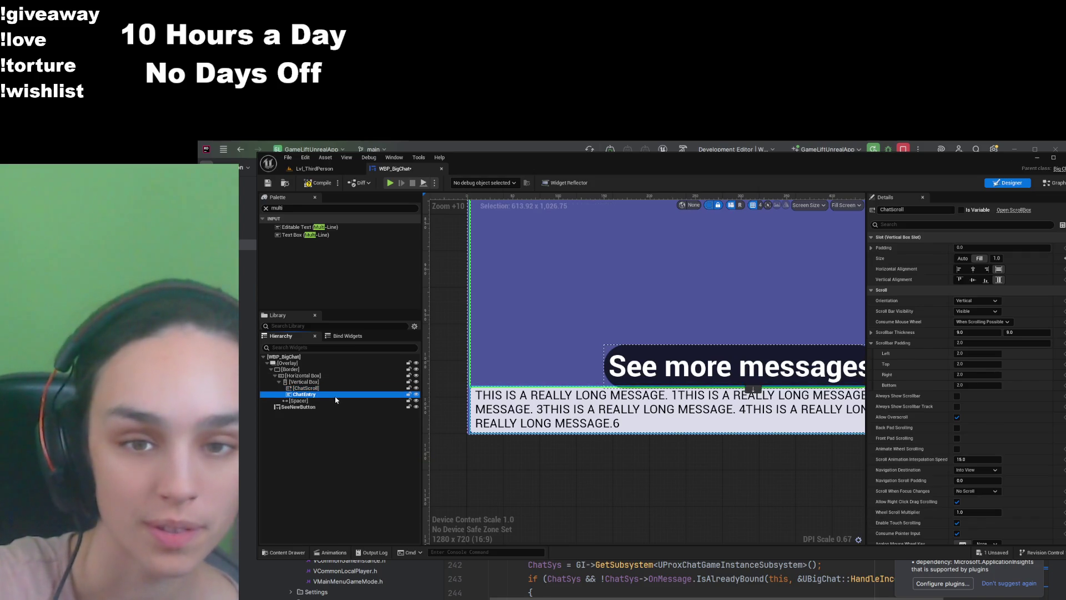
pyautogui.click(1003, 299)
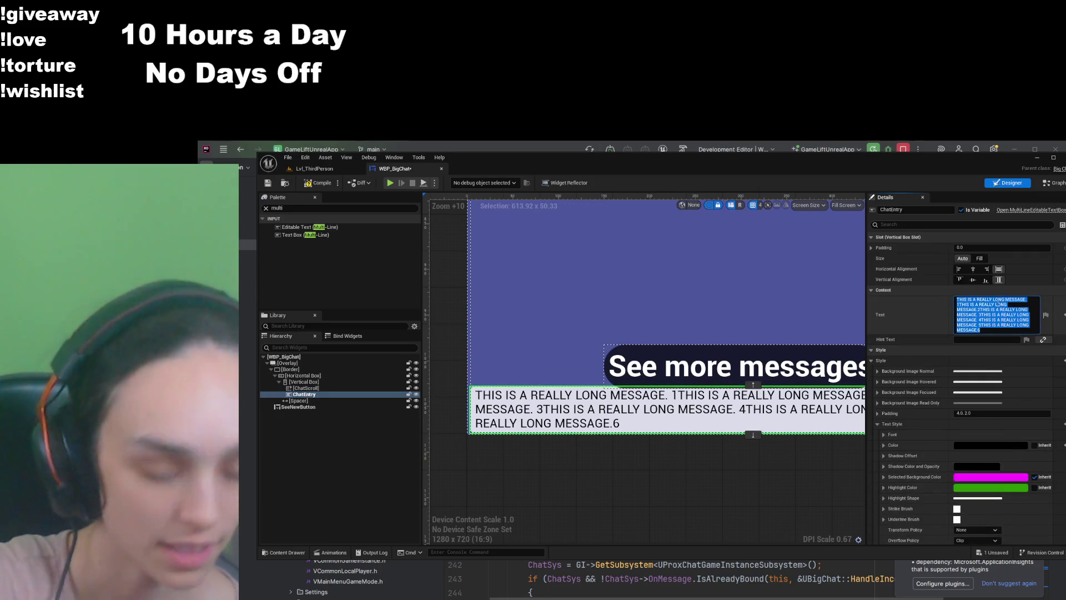
pyautogui.press('BackSpace')
pyautogui.click(268, 183)
pyautogui.scroll(-6, 607, 458)
pyautogui.scroll(-1, 574, 491)
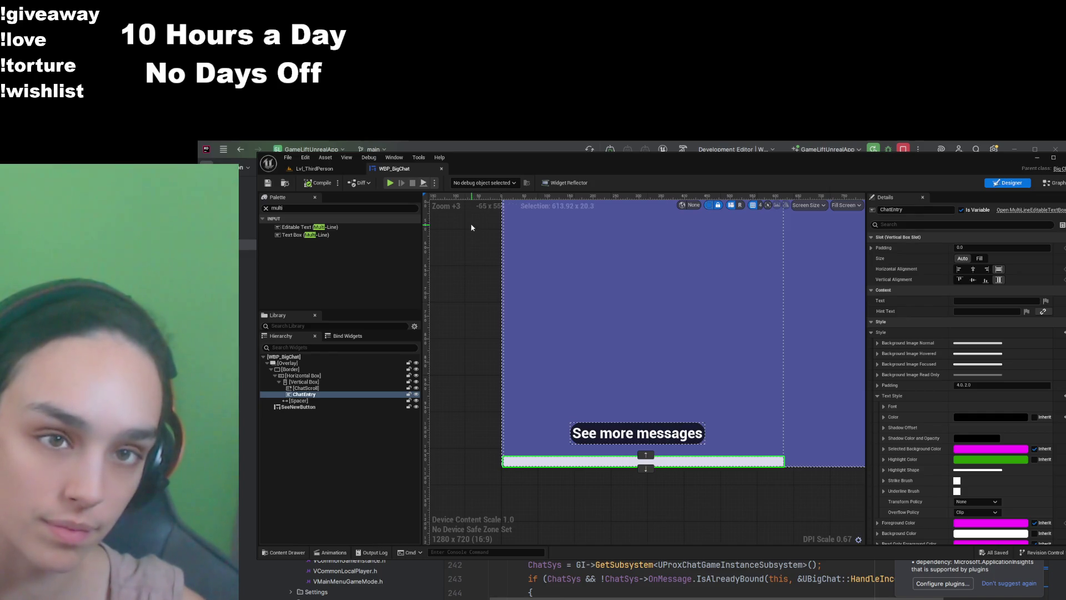
pyautogui.click(284, 553)
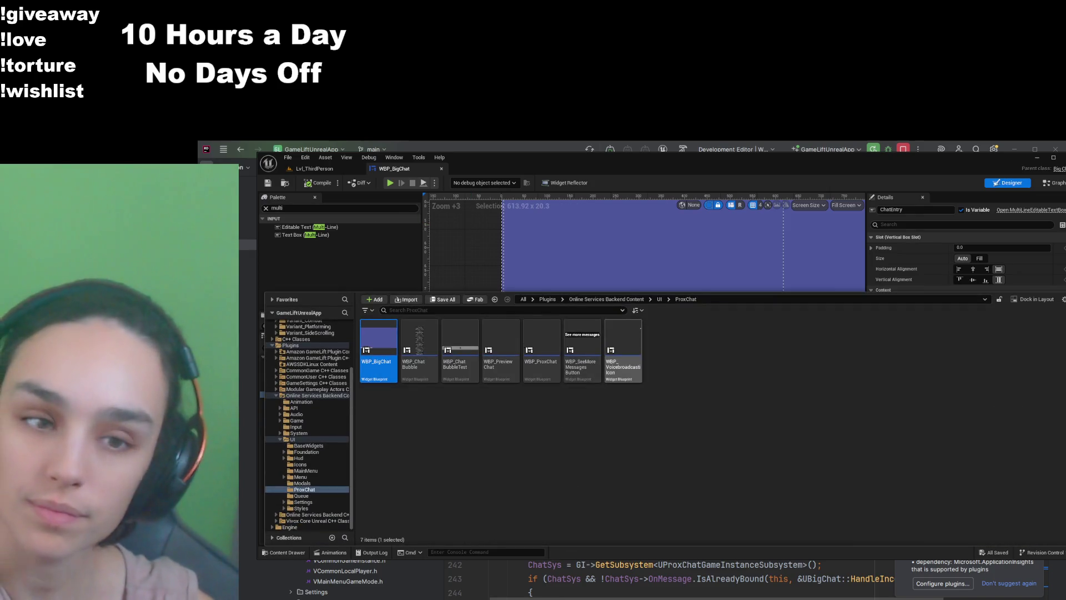
# Step: Open BP_VPrimaryGameLayout from the UI folder and select WBP_VoicebroadcastingIcon
pyautogui.click(659, 299)
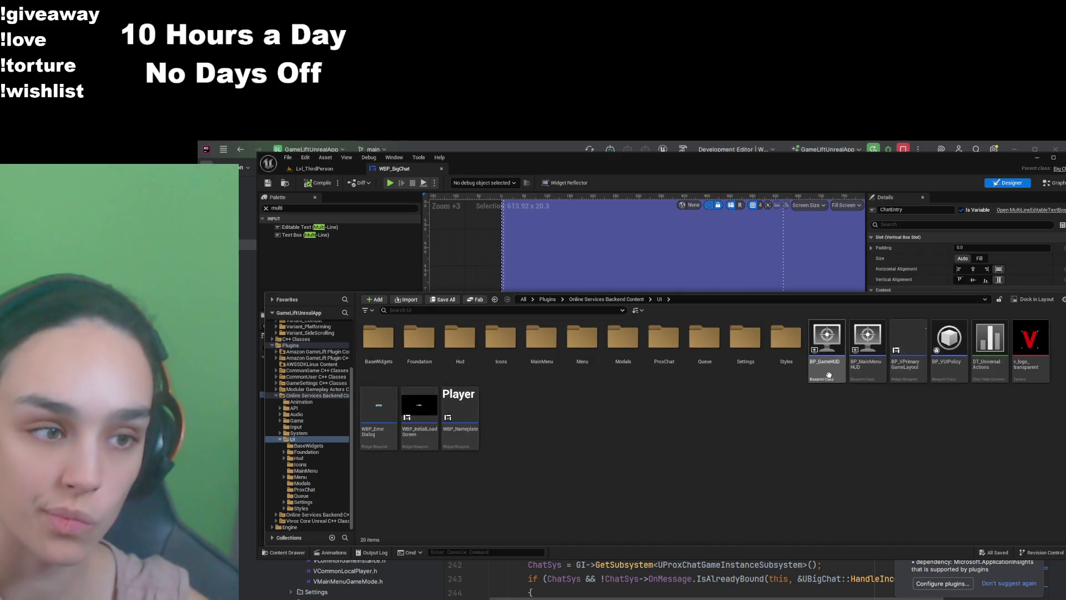
pyautogui.doubleClick(922, 372)
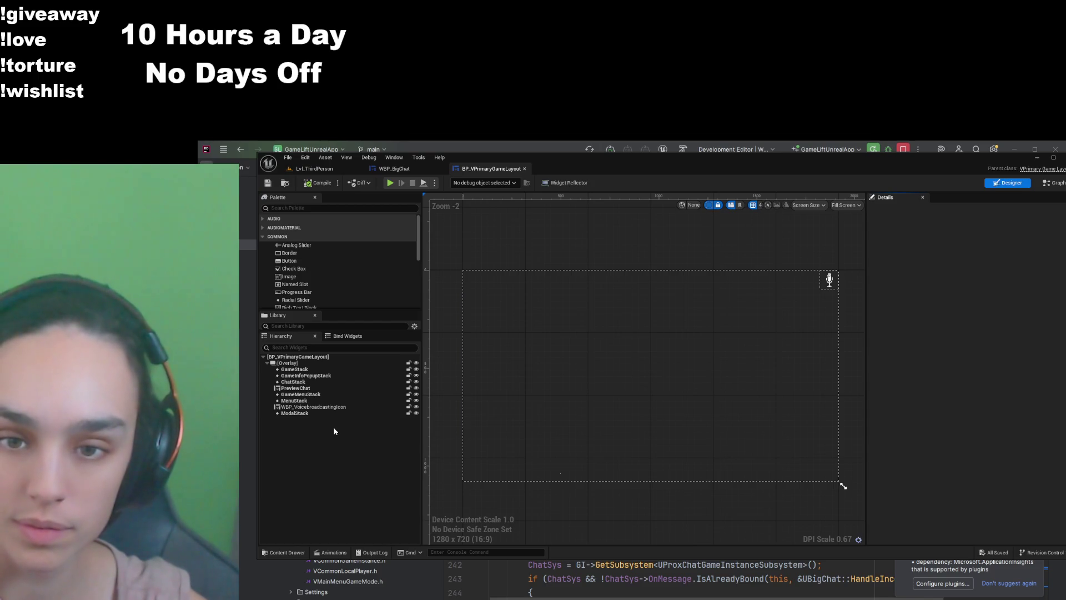
pyautogui.click(333, 407)
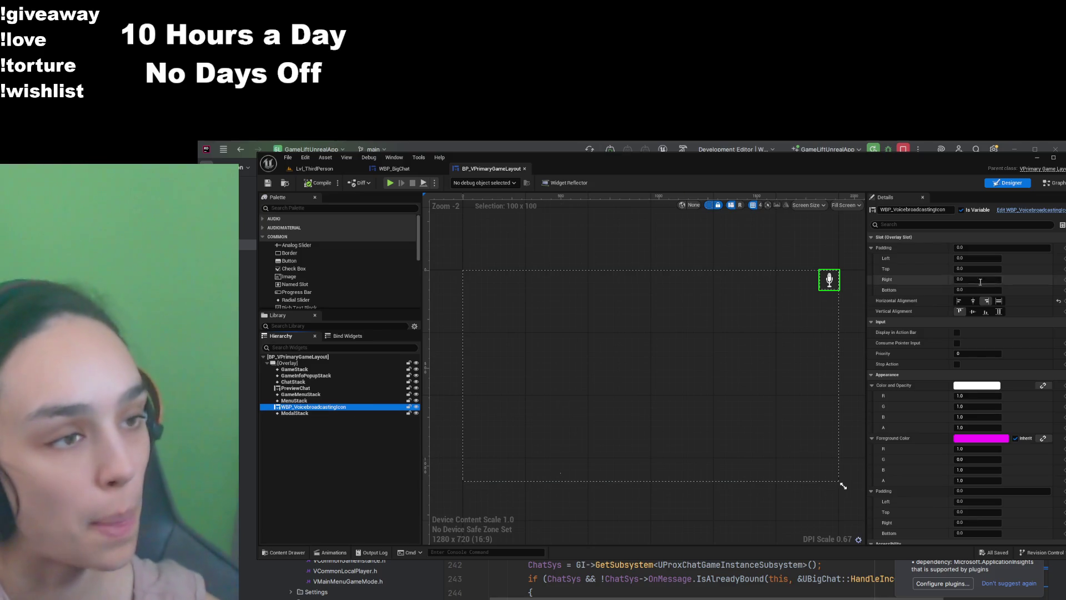
# Step: Set the icon's Horizontal and Vertical Alignment to Fill, then compile and save
pyautogui.click(999, 301)
pyautogui.click(999, 311)
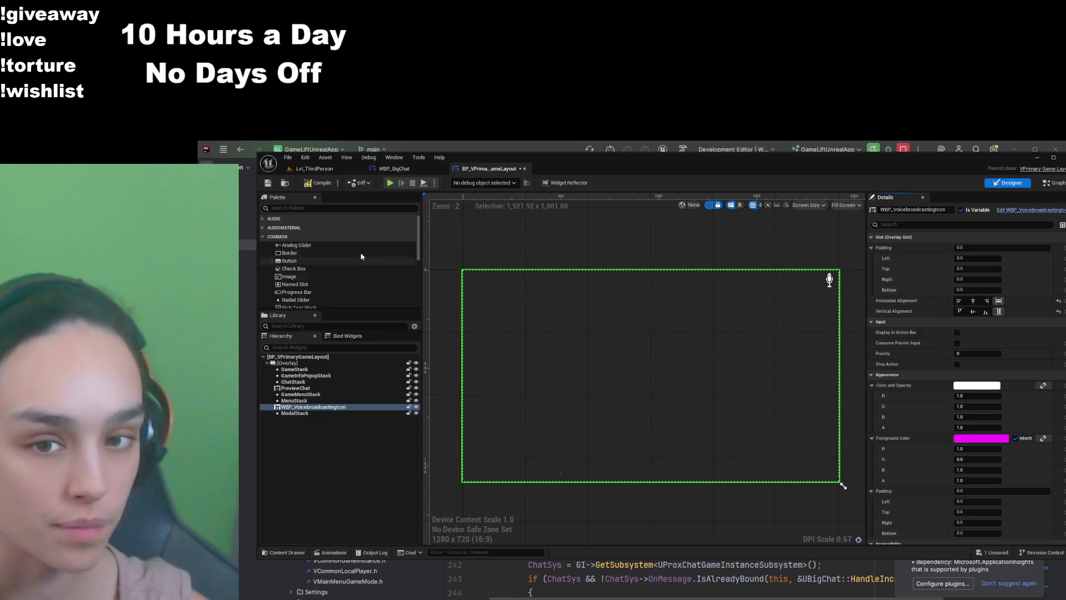
pyautogui.click(324, 187)
pyautogui.click(269, 185)
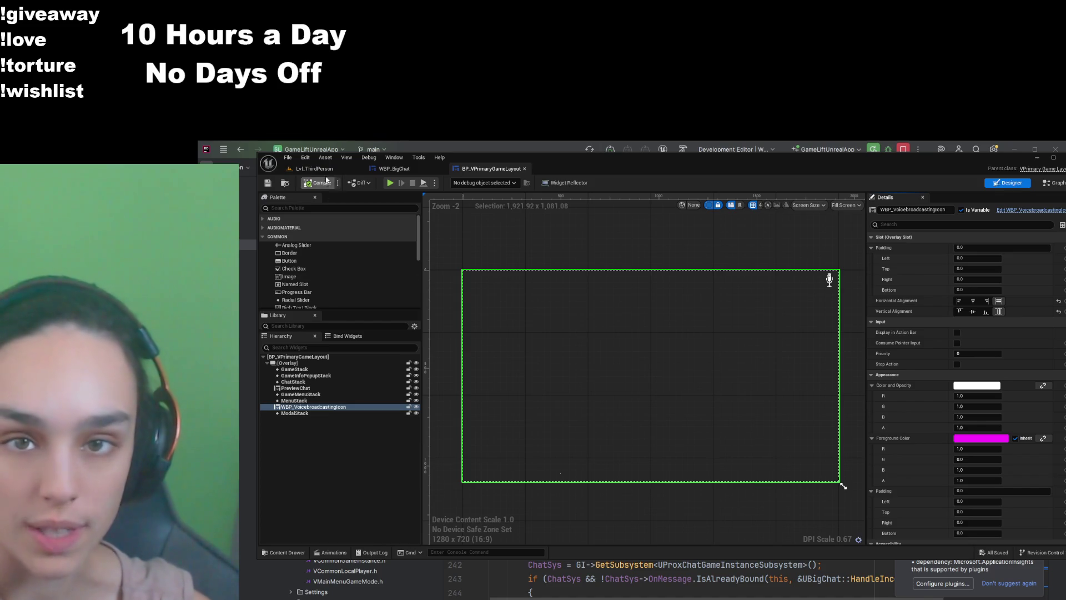
pyautogui.click(315, 169)
# Step: Show the Content folder in the Content Drawer and search it for 'third'
pyautogui.click(300, 553)
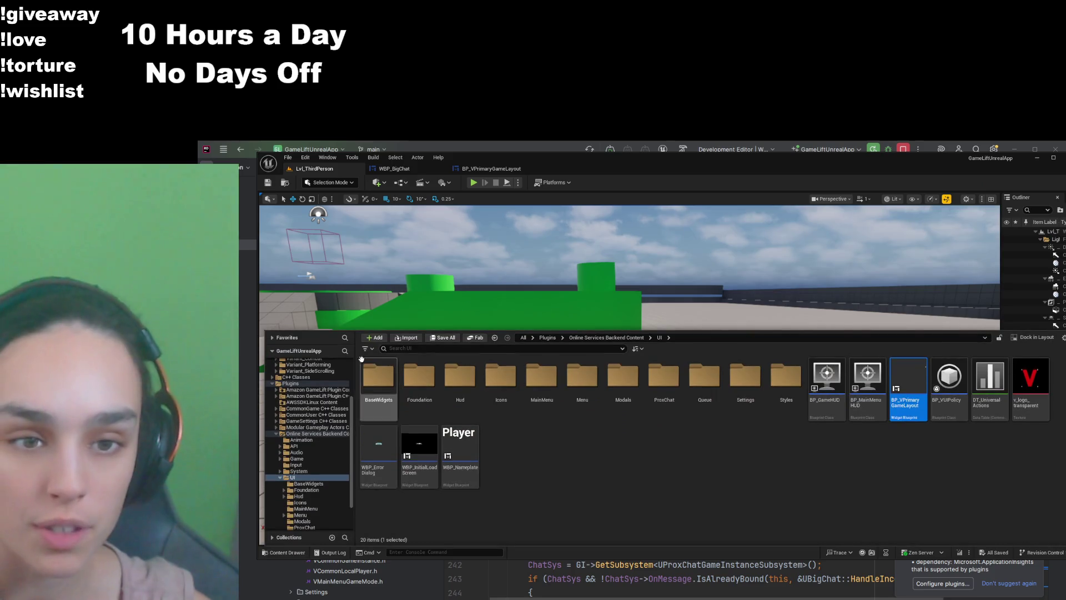
pyautogui.click(294, 369)
pyautogui.click(408, 349)
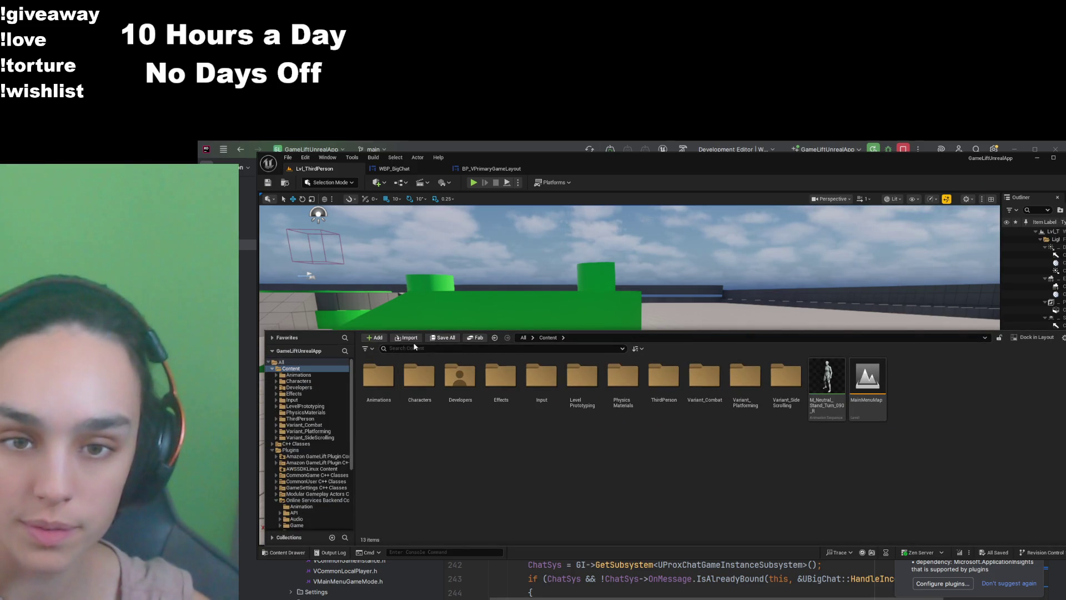
pyautogui.write('third')
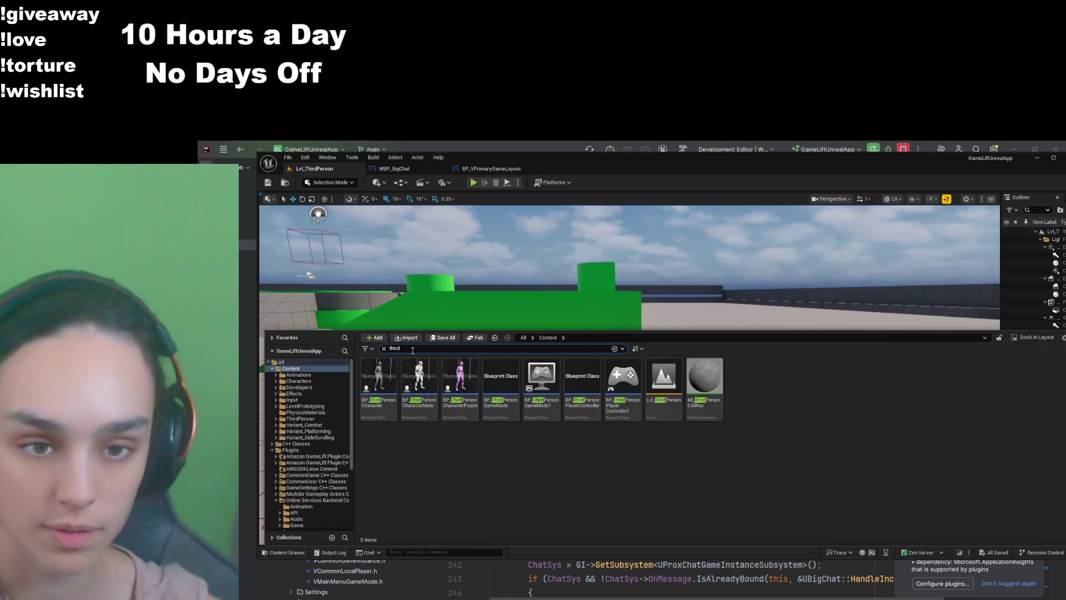